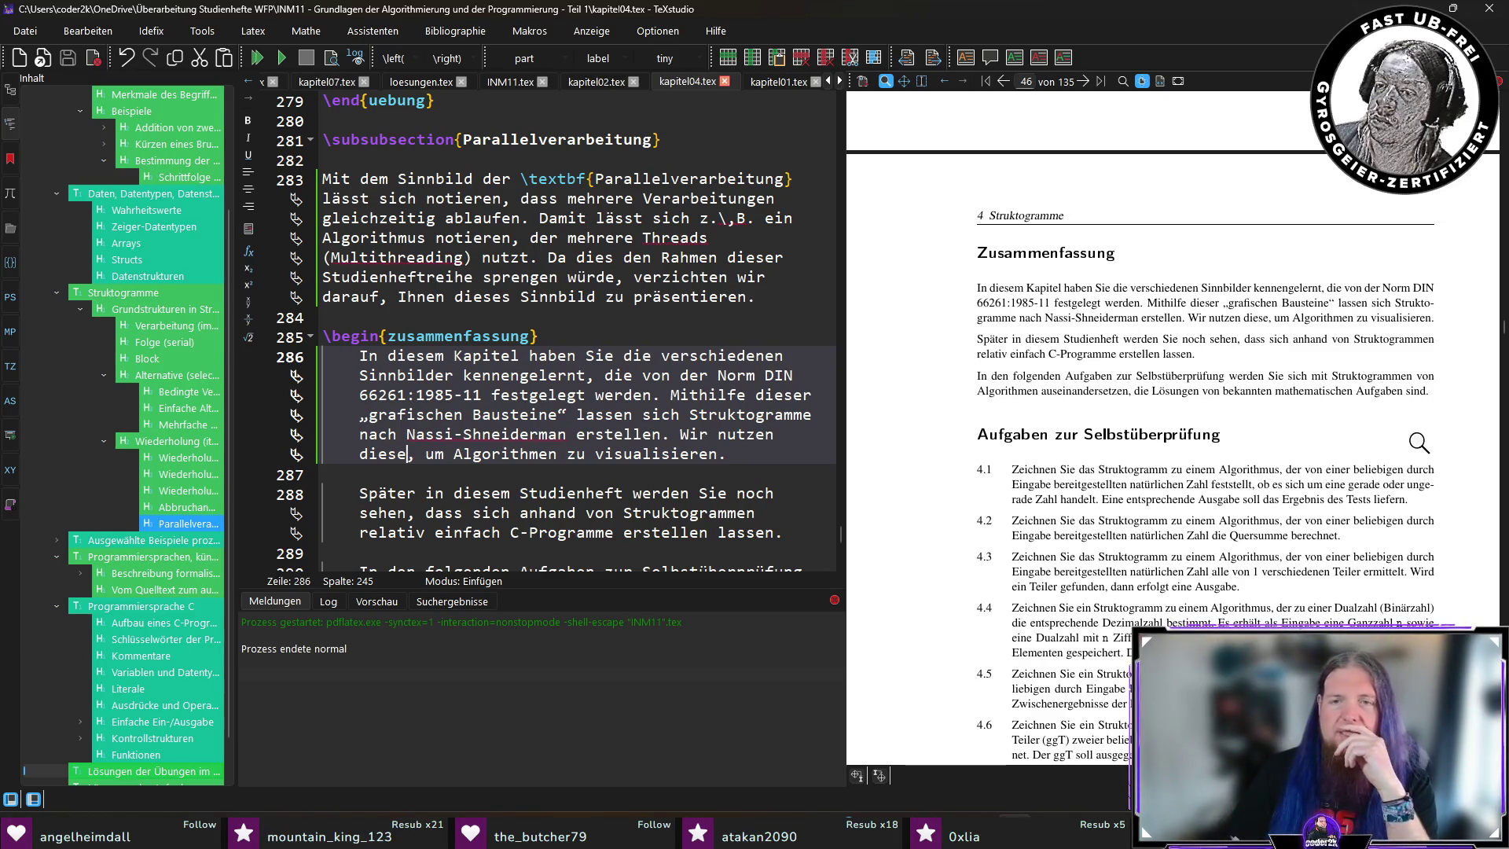
Scroll the preview down to the chapter 4 summary and self-check exercises 4.1–4.6.
scroll(1419, 442, down, 3)
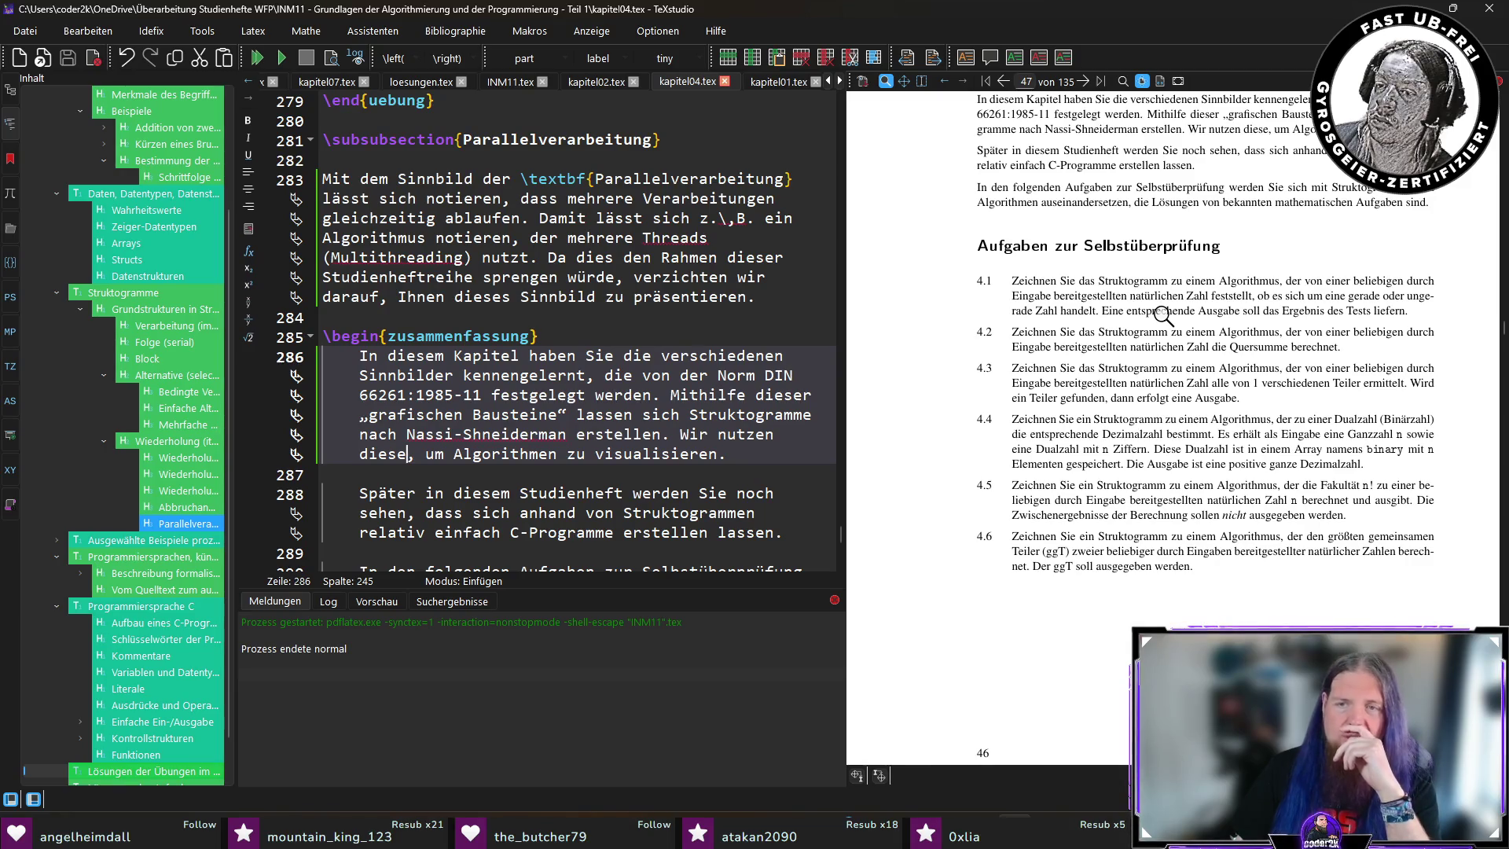
Jump to the 'Lösungen der Aufgaben' appendix from the structure panel and browse it.
scroll(1063, 542, down, 3)
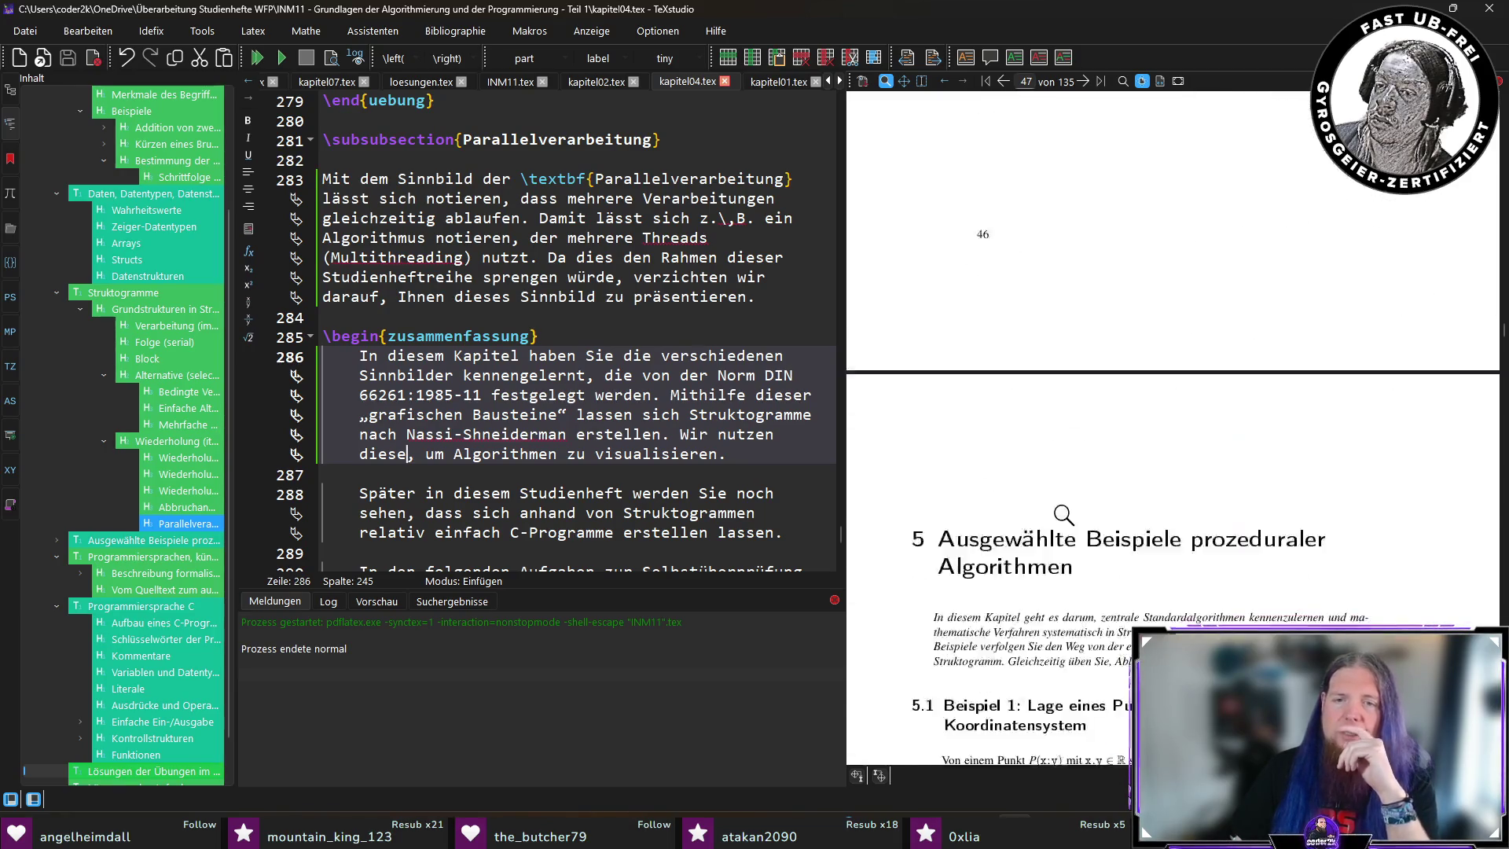
scroll(1064, 514, up, 3)
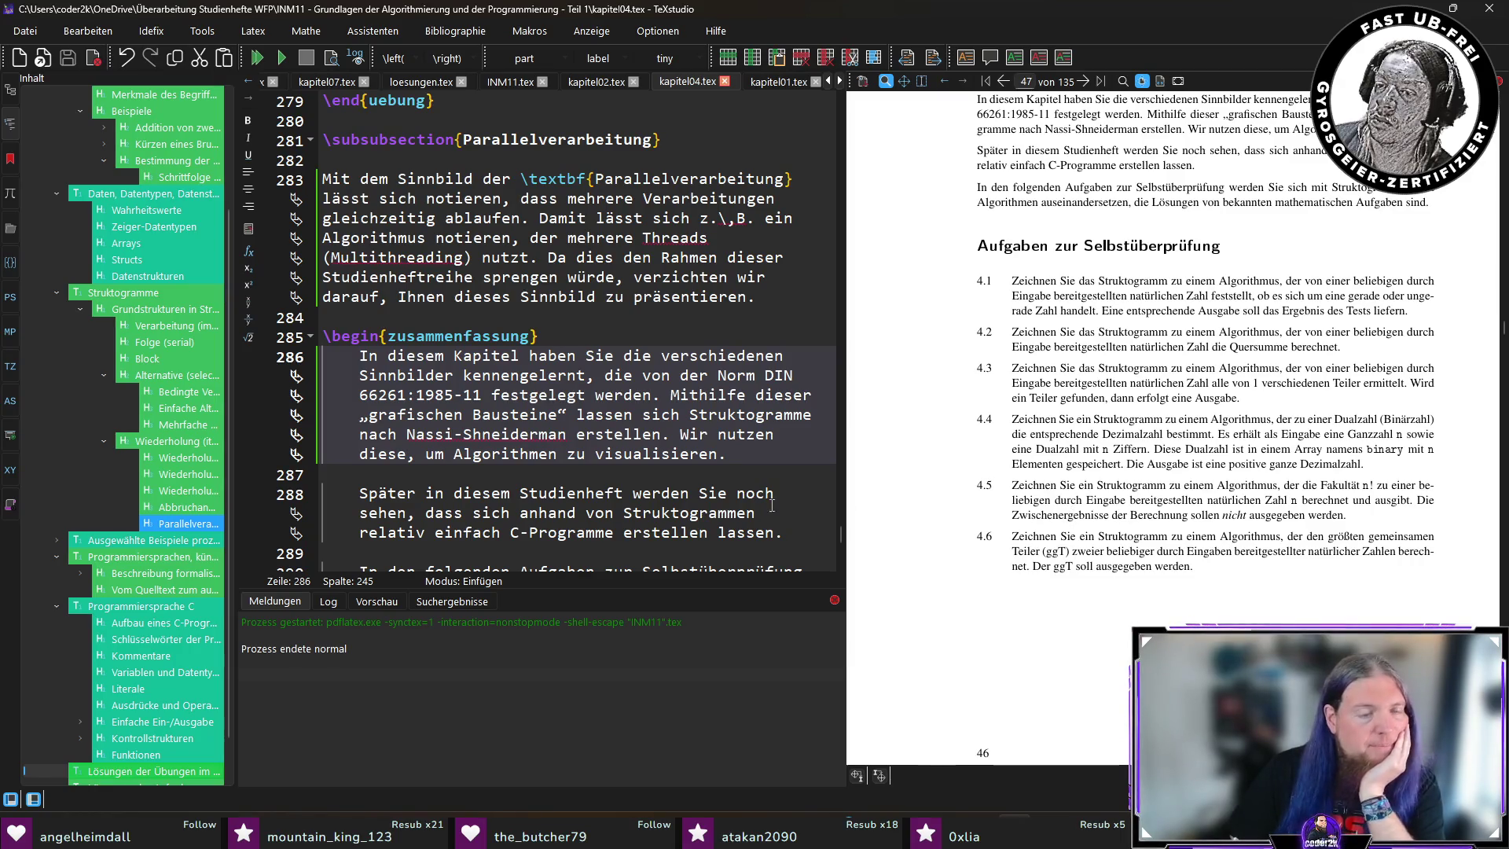
scroll(101, 525, down, 1)
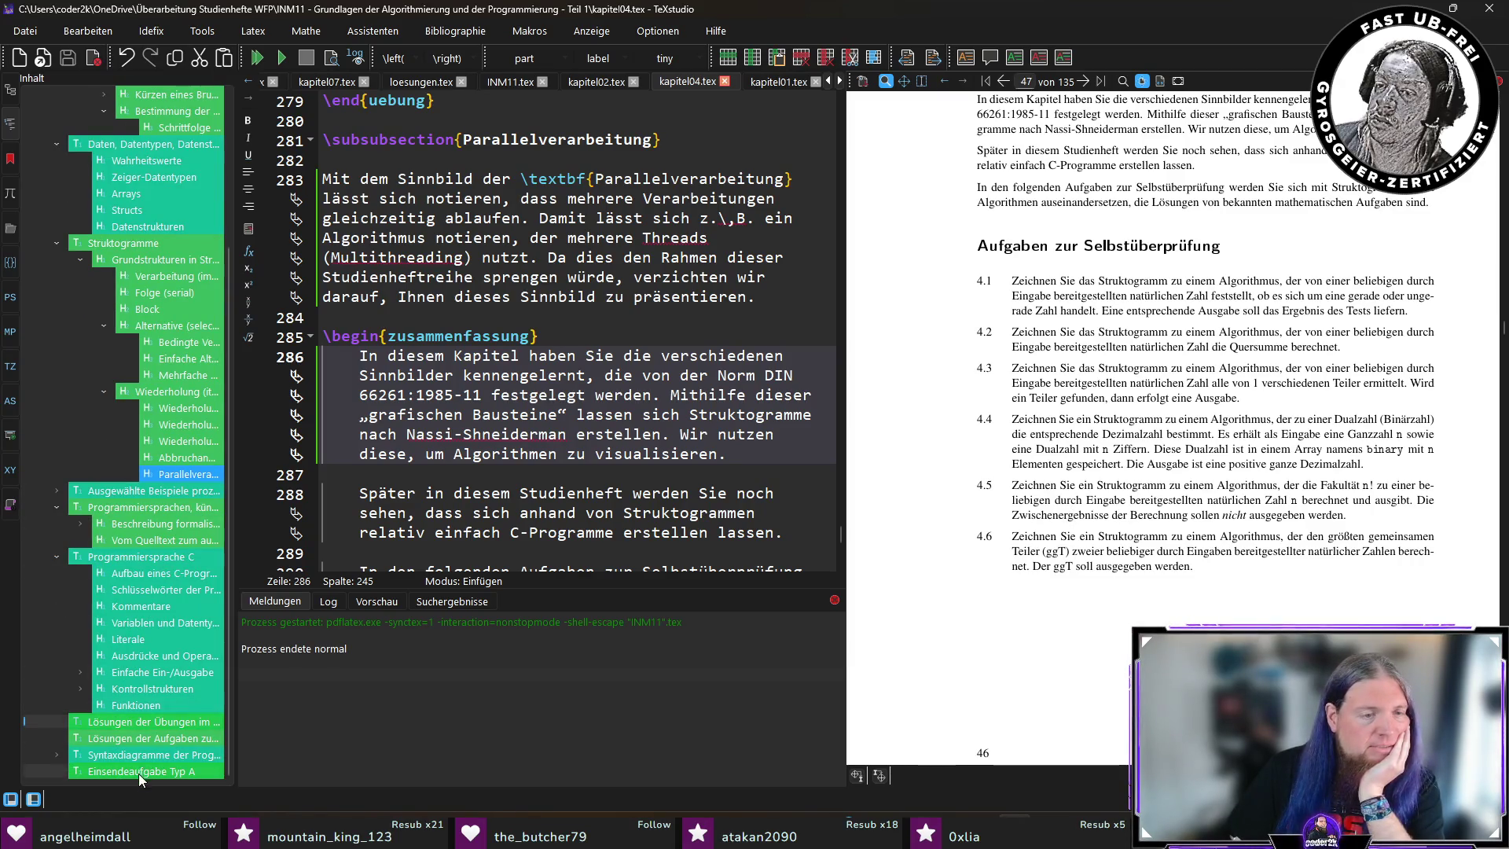
click(154, 742)
scroll(564, 352, down, 6)
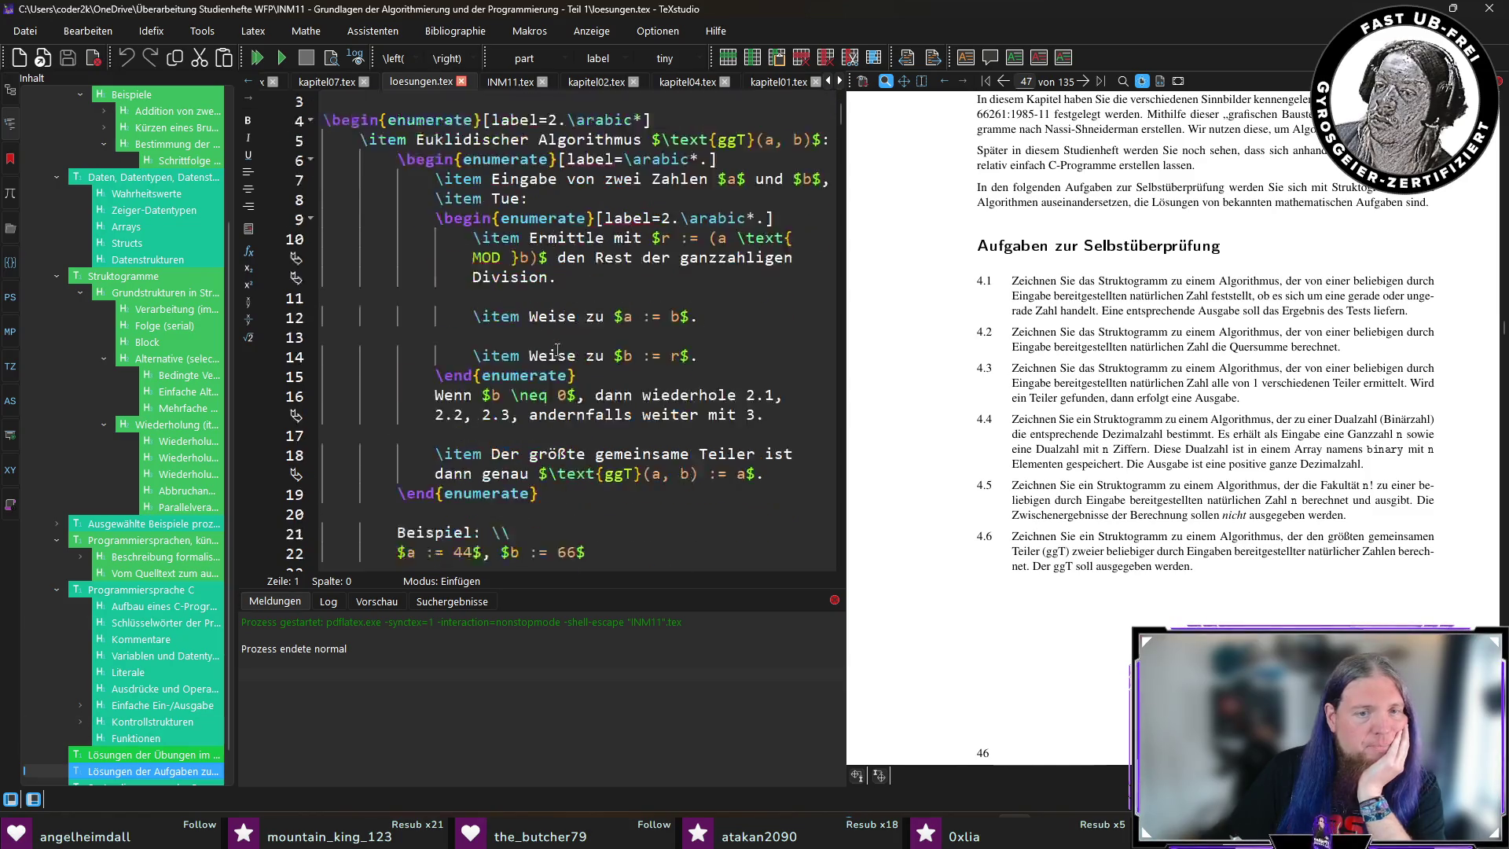
scroll(565, 353, down, 15)
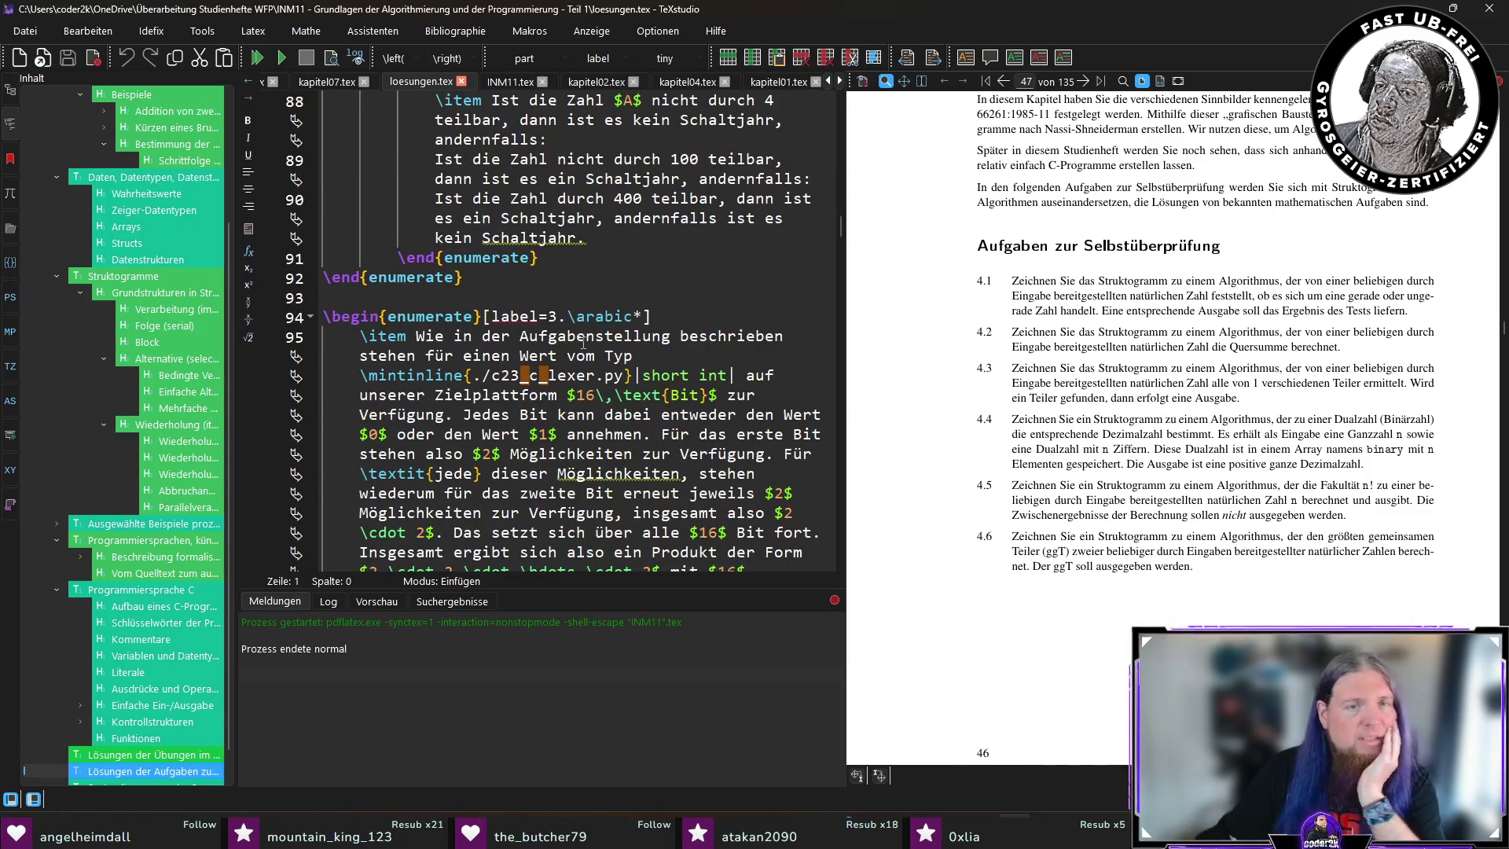
scroll(584, 343, down, 15)
scroll(462, 293, up, 3)
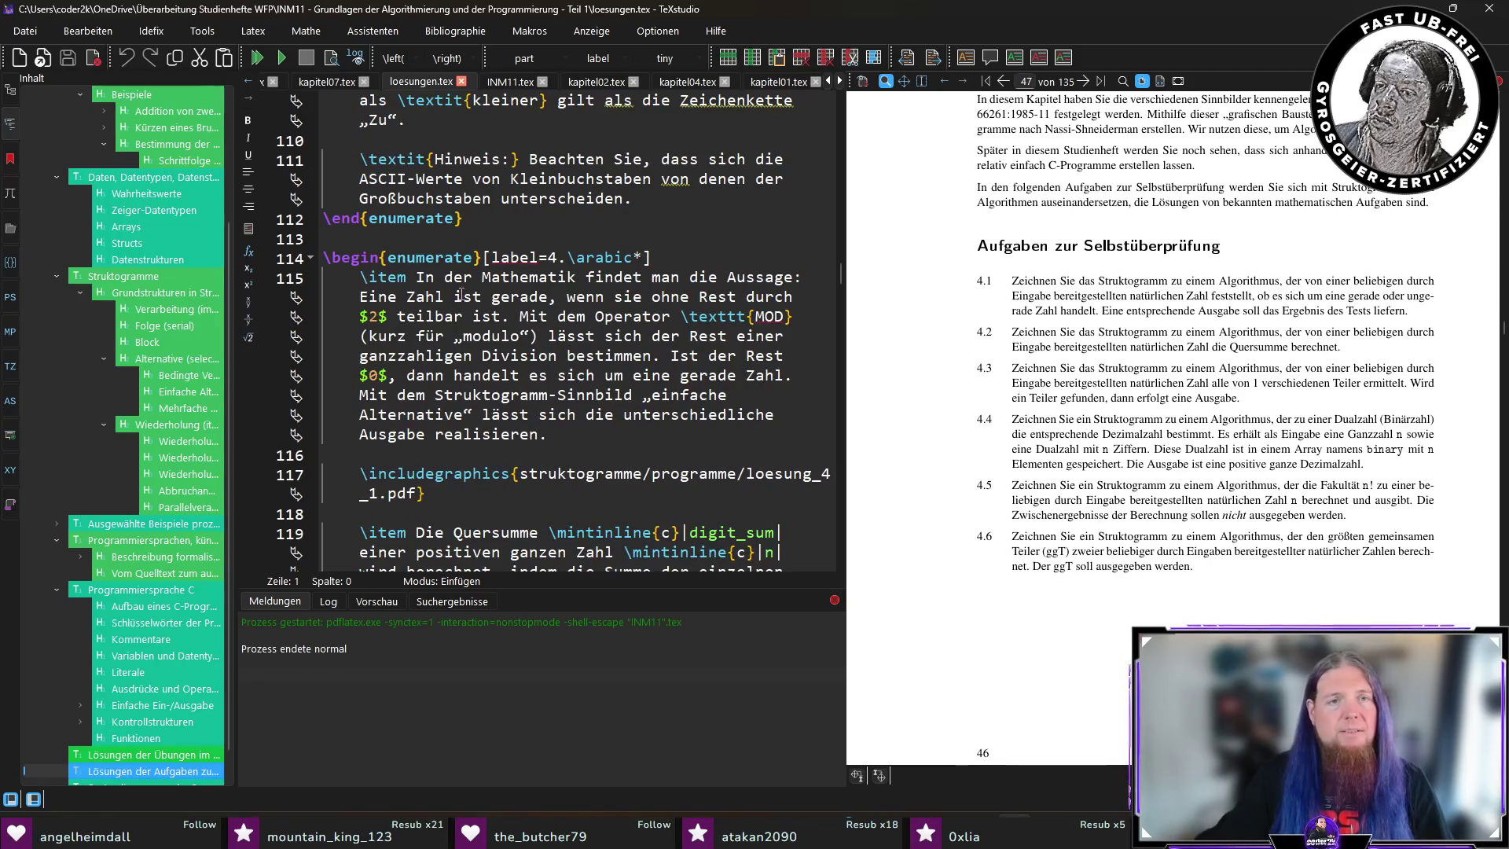
Sync the preview to solution 4.1, view the 4.3 and 4.4 Struktogramme, then reopen kapitel04.tex.
ctrl+click(461, 292)
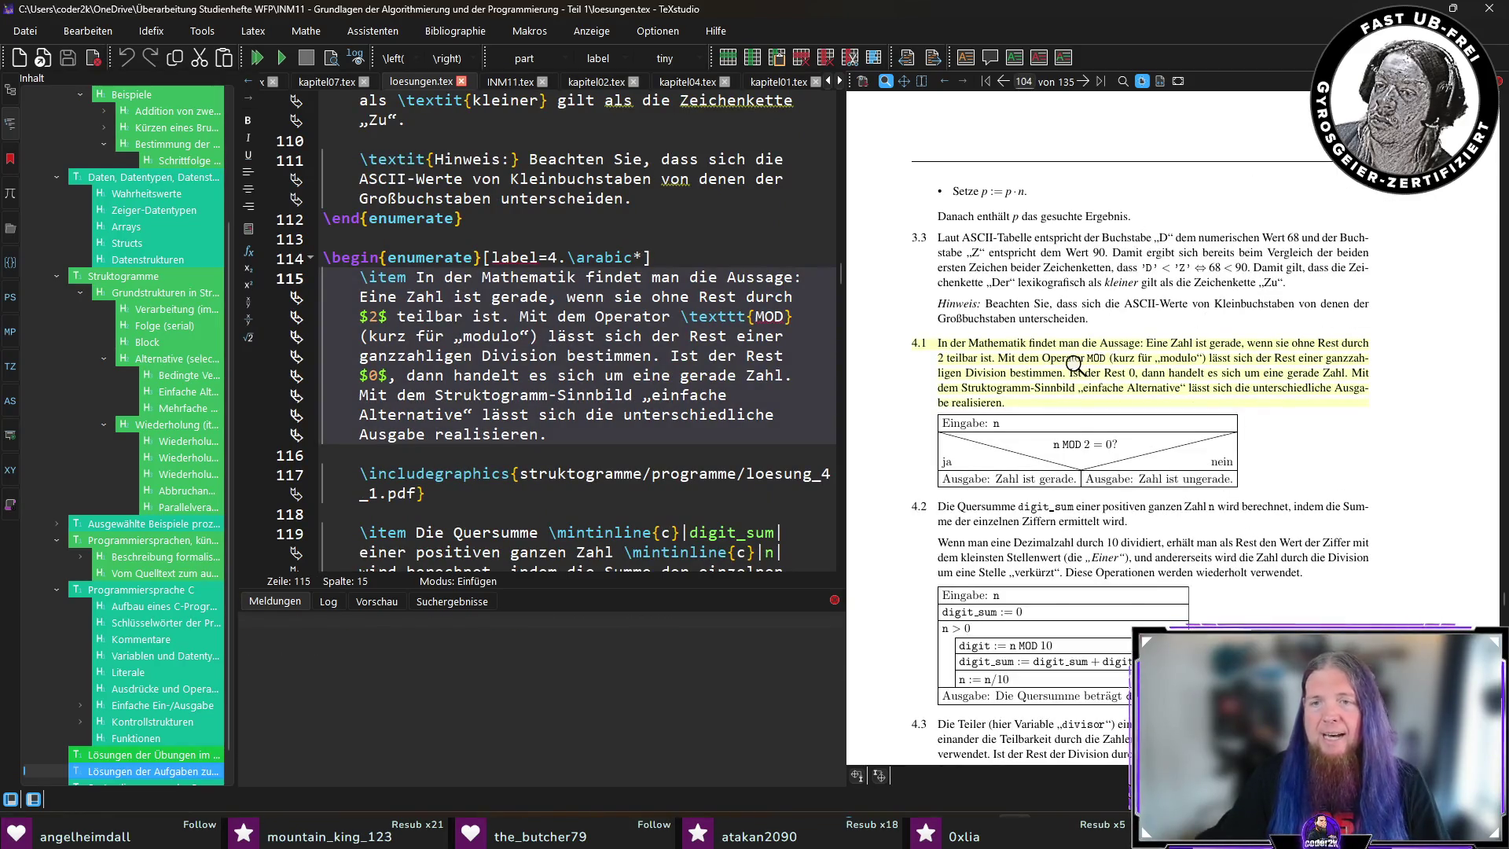
scroll(1075, 365, down, 10)
scroll(1045, 360, down, 10)
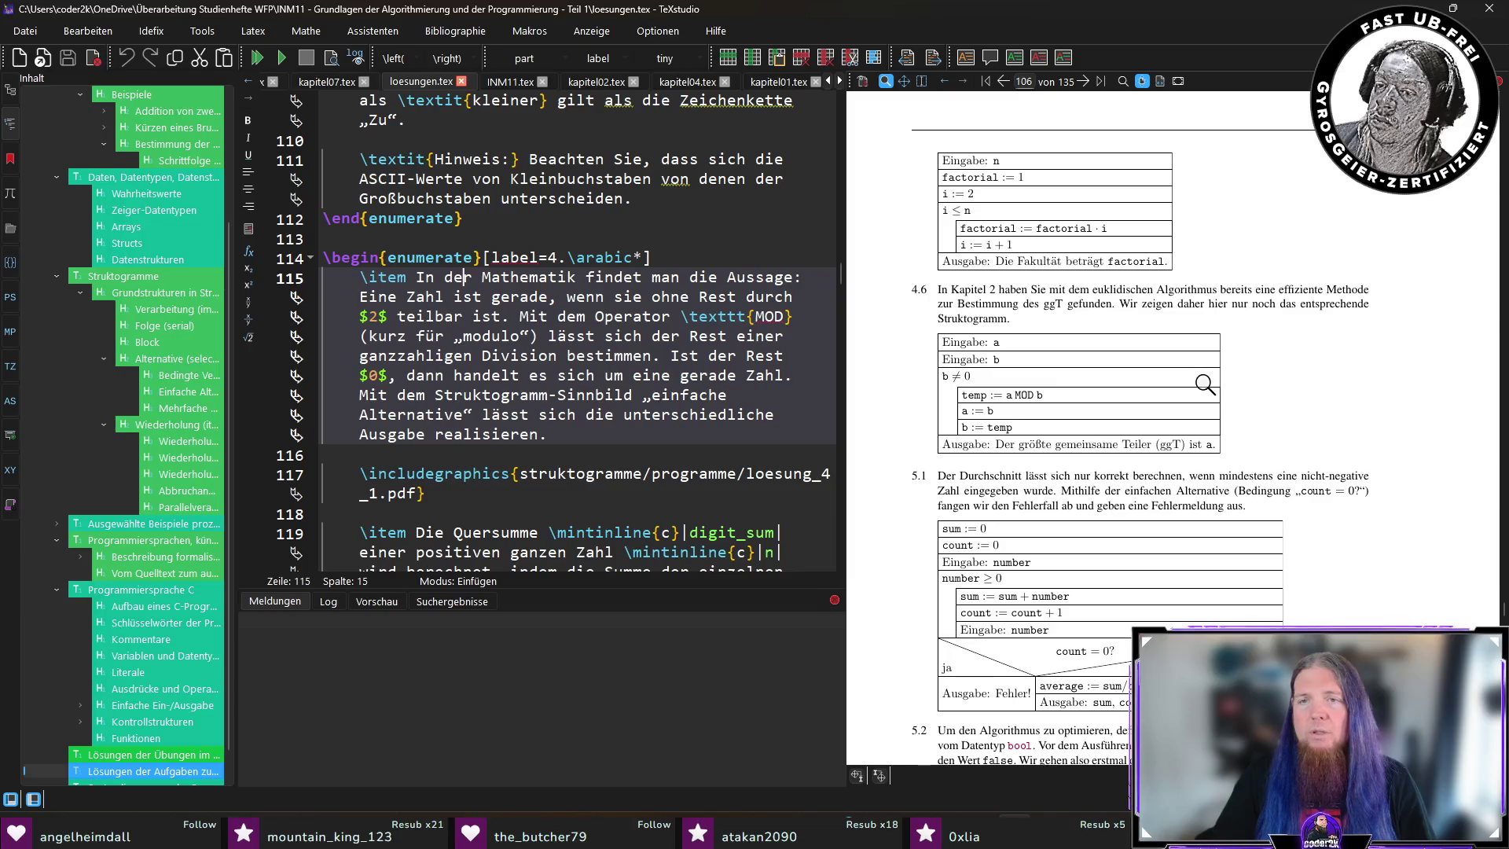
scroll(1205, 385, up, 20)
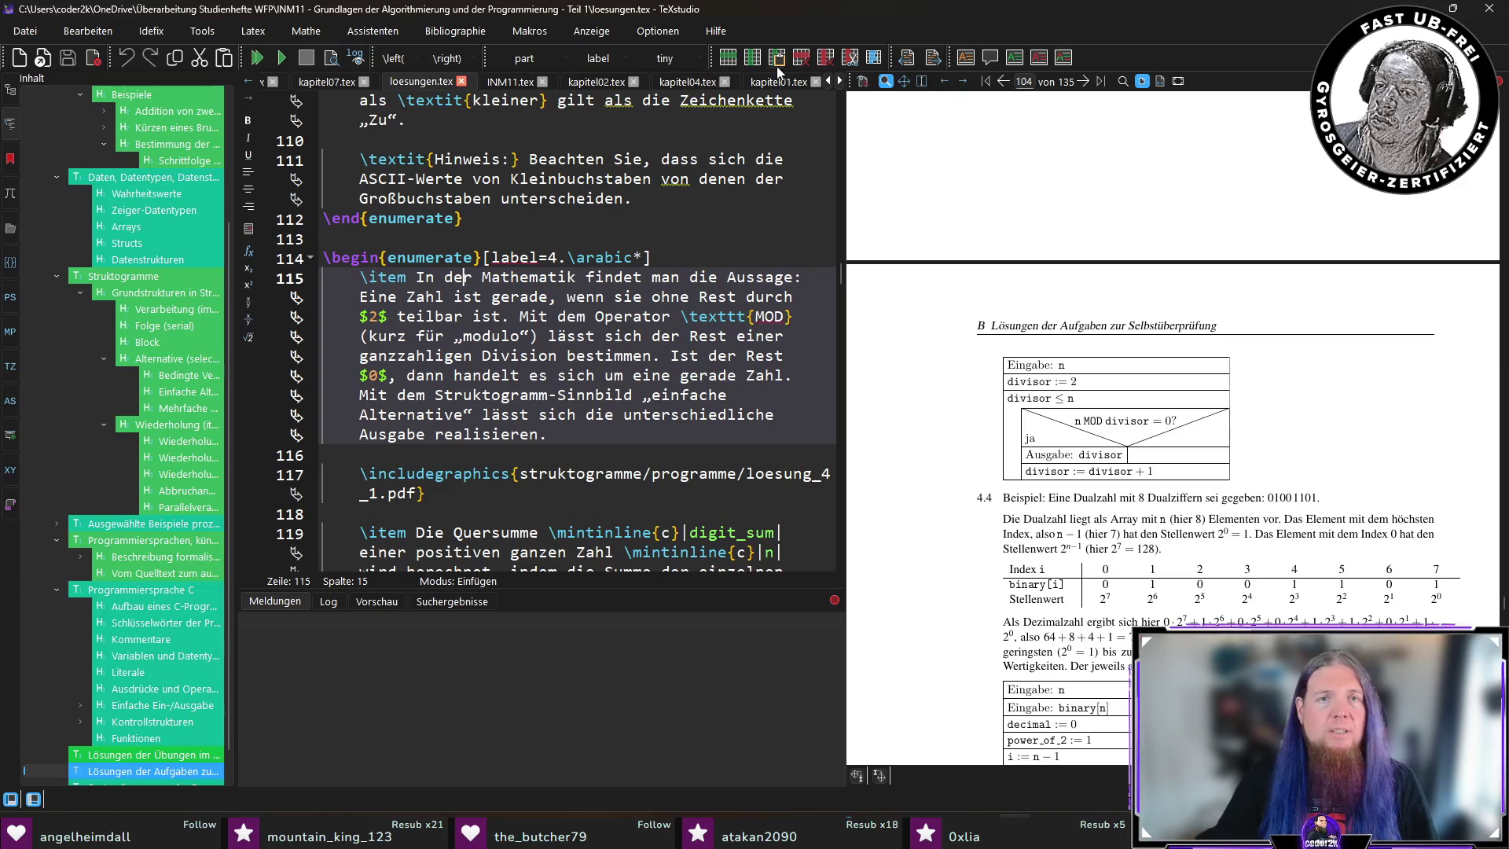
click(696, 81)
scroll(425, 369, down, 4)
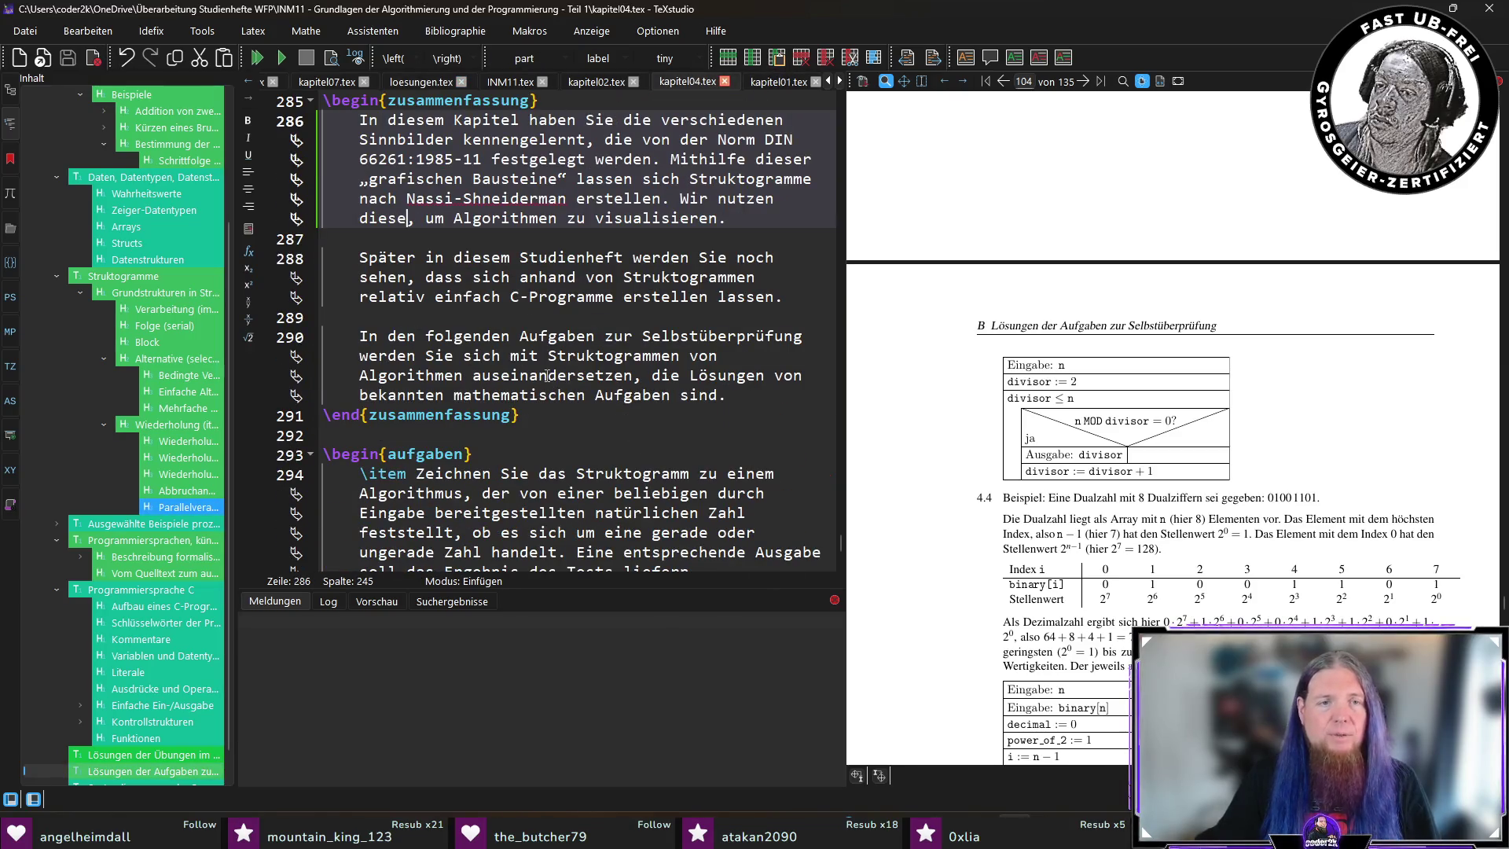
Sync the preview back to the chapter 4 summary and its exercises.
scroll(425, 369, down, 6)
scroll(426, 369, up, 6)
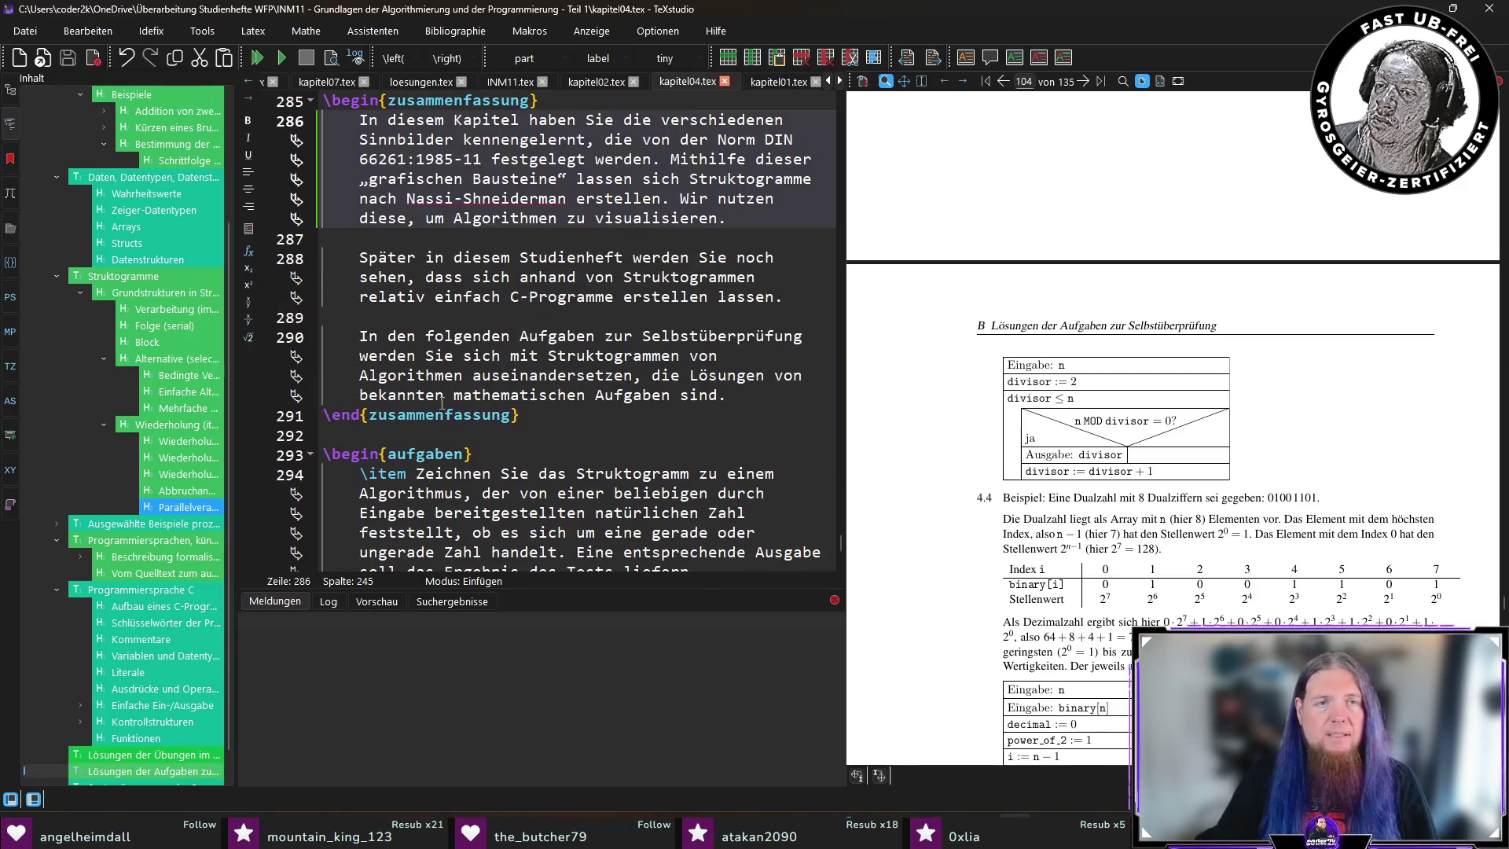
click(385, 220)
scroll(1036, 436, down, 1)
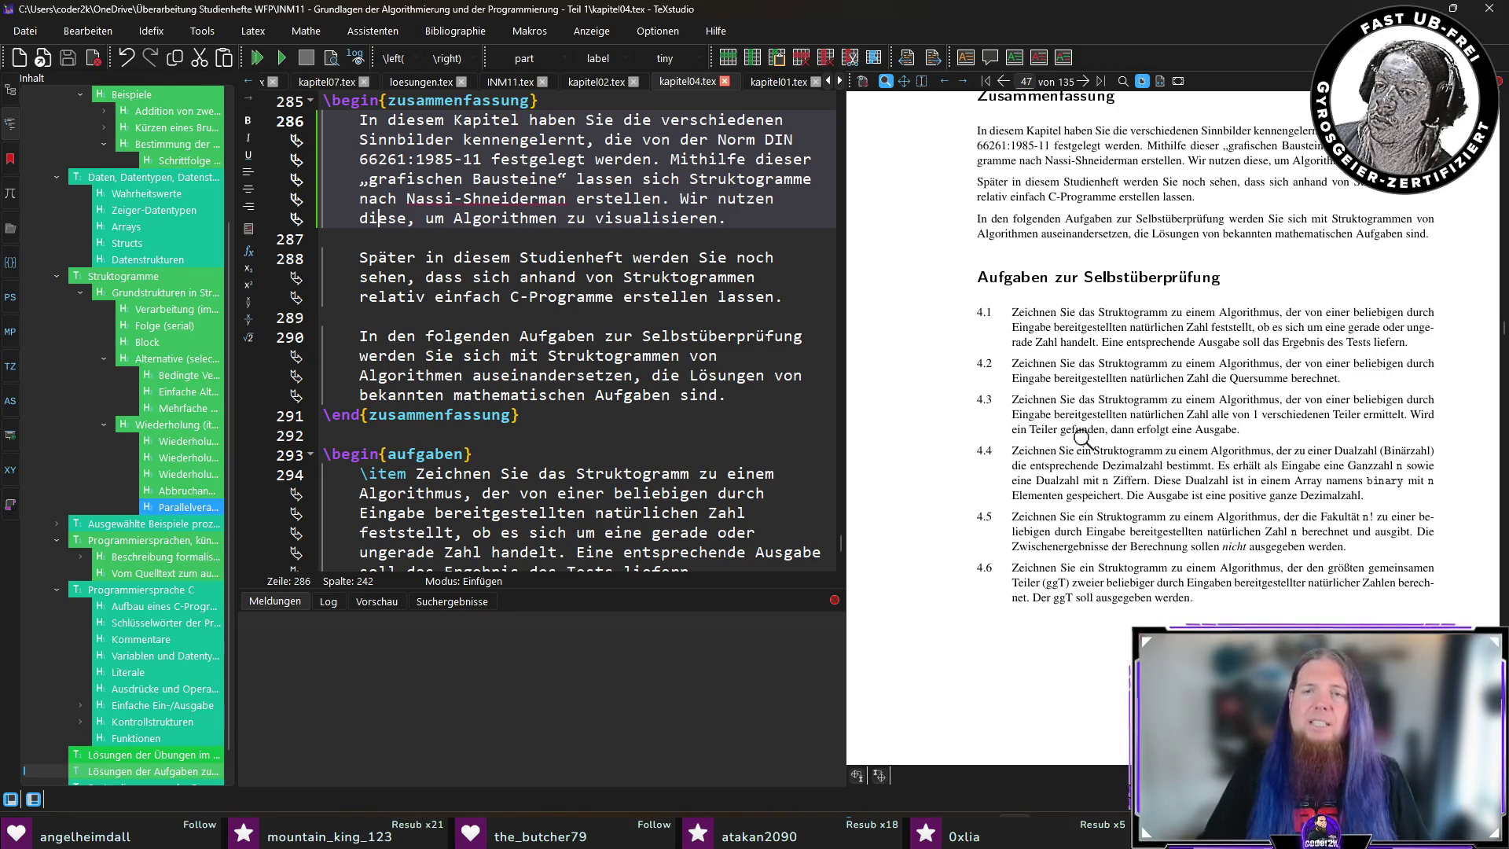
Replace 'erfolgt eine Ausgabe' in exercise 4.3 with 'soll dieser ausgegeben werden' and save kapitel04.tex.
click(1149, 429)
double_click(582, 453)
text(soll dieser)
key(ctrl+shift+Right)
key(ctrl+shift+Right)
text(ausgegeben werden)
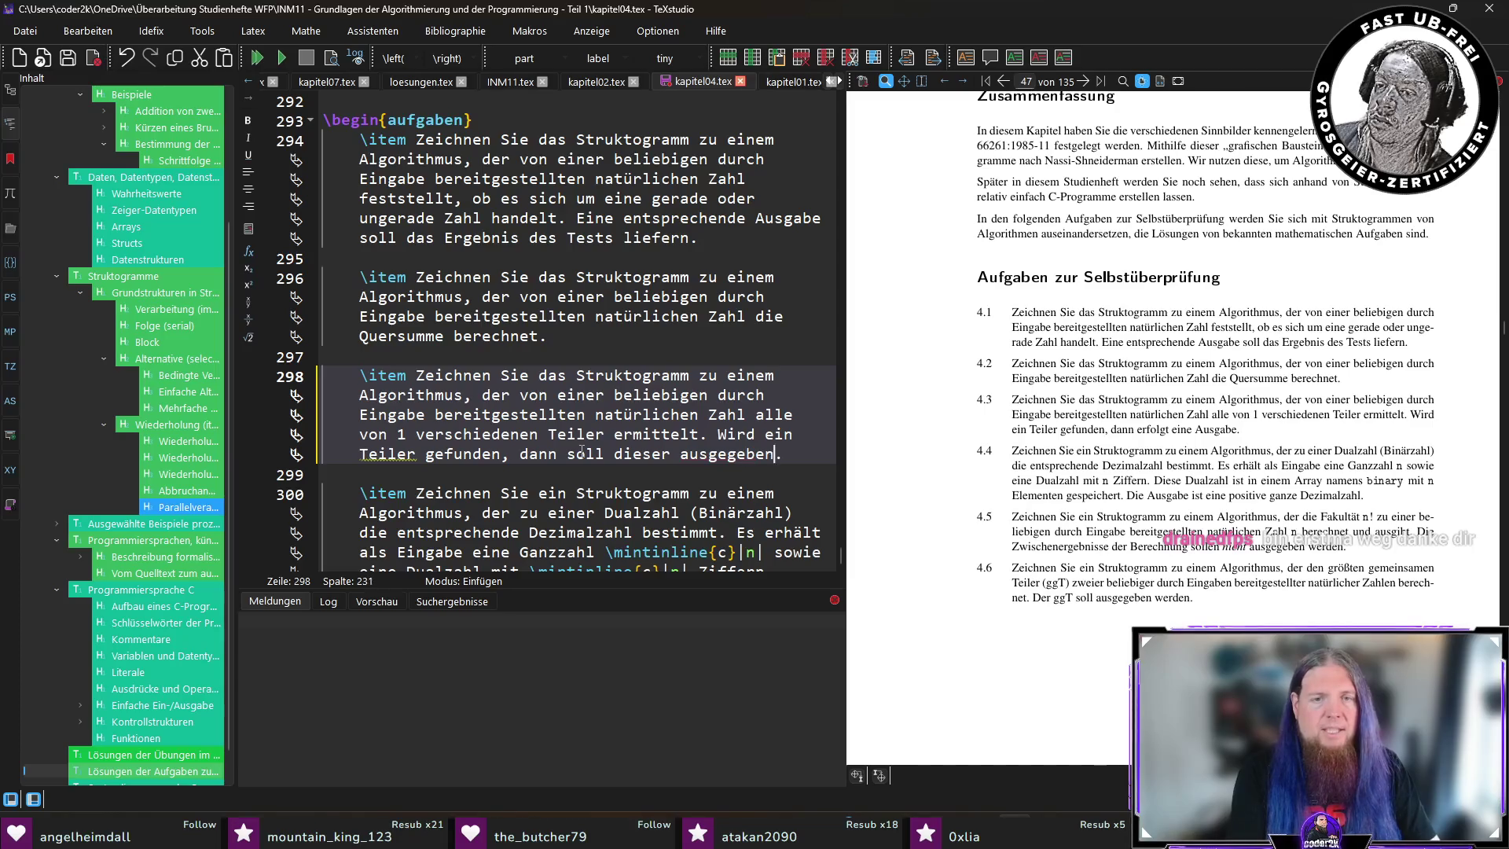
key(ctrl+s)
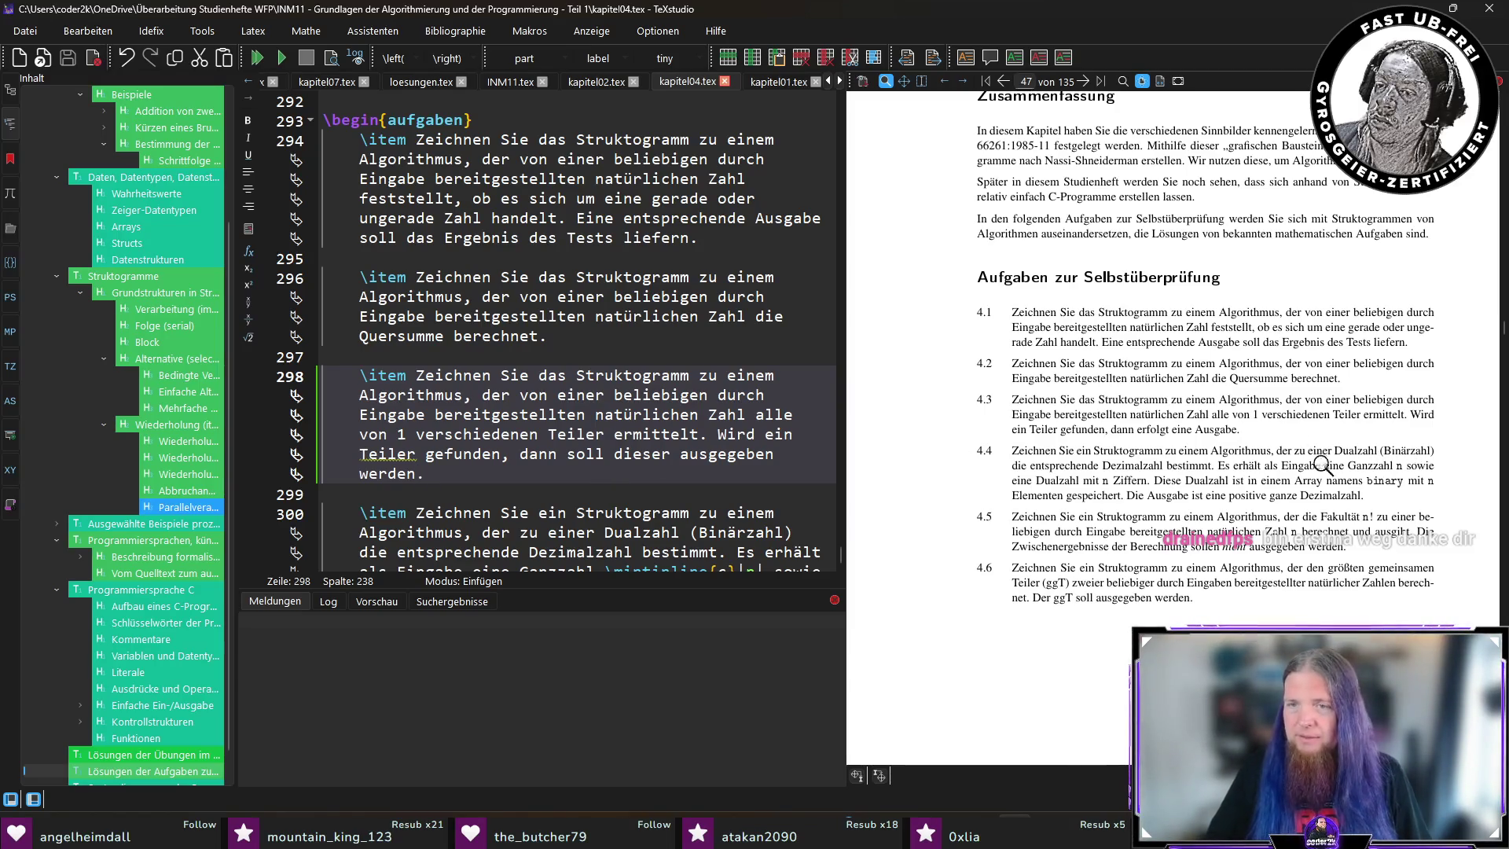
scroll(1260, 428, down, 2)
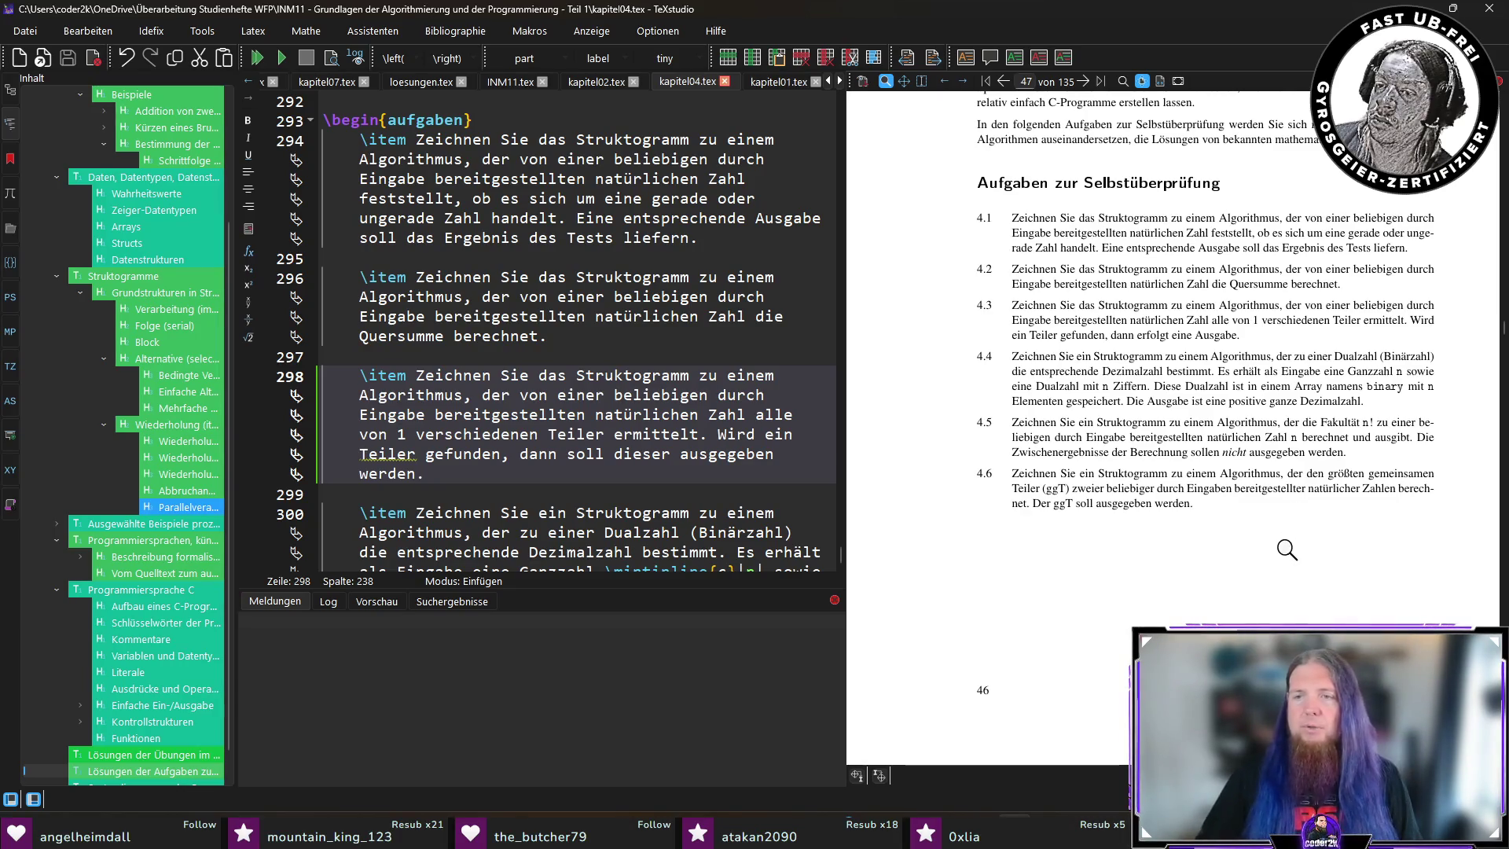
scroll(1287, 548, down, 2)
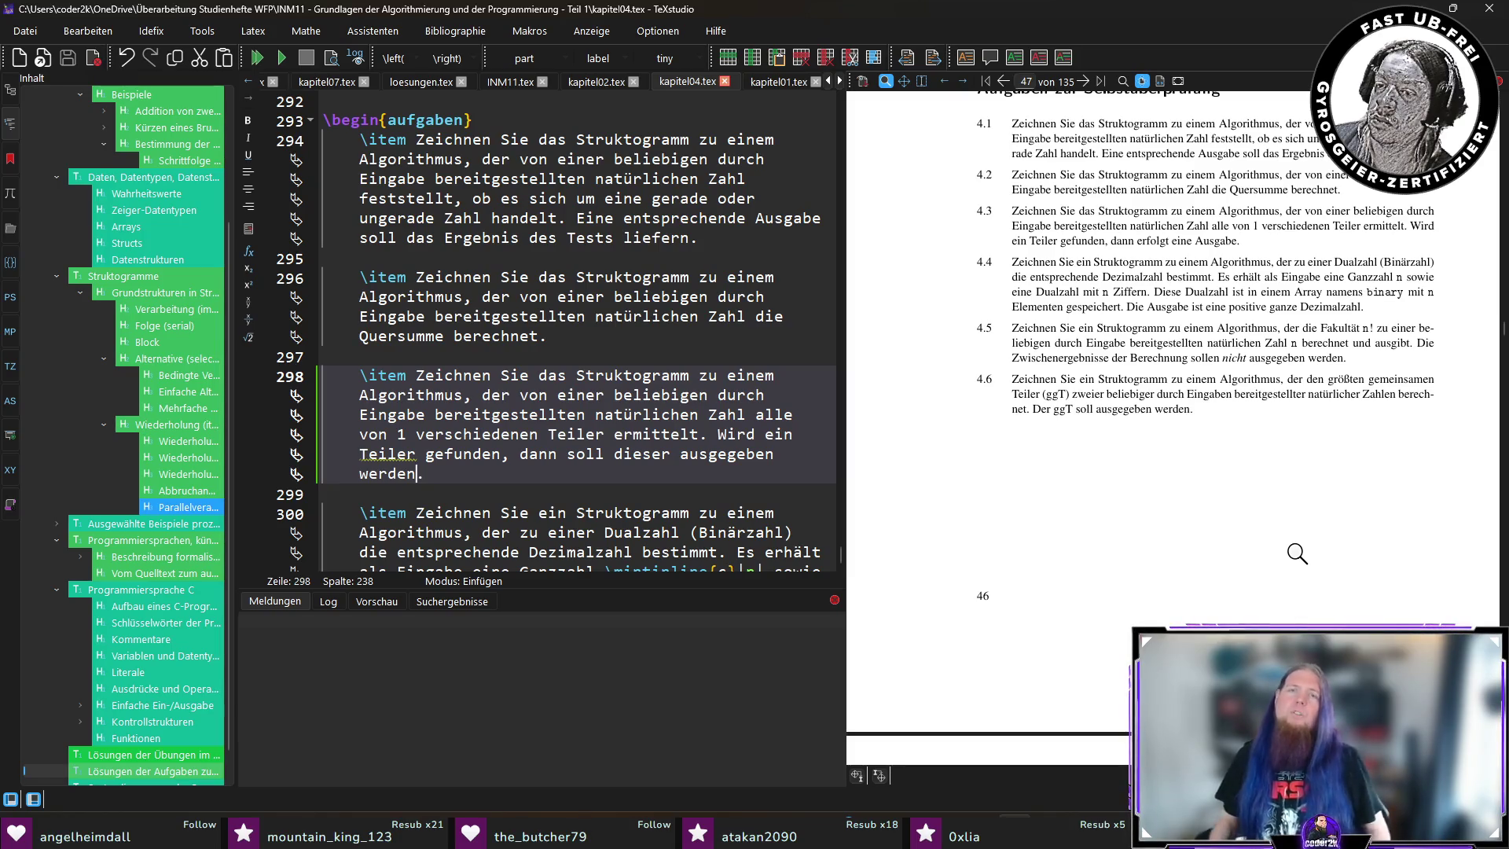
scroll(1297, 554, up, 5)
Scroll through the kapitel04.tex source and sync the preview to exercise 4.3.
scroll(1305, 542, up, 8)
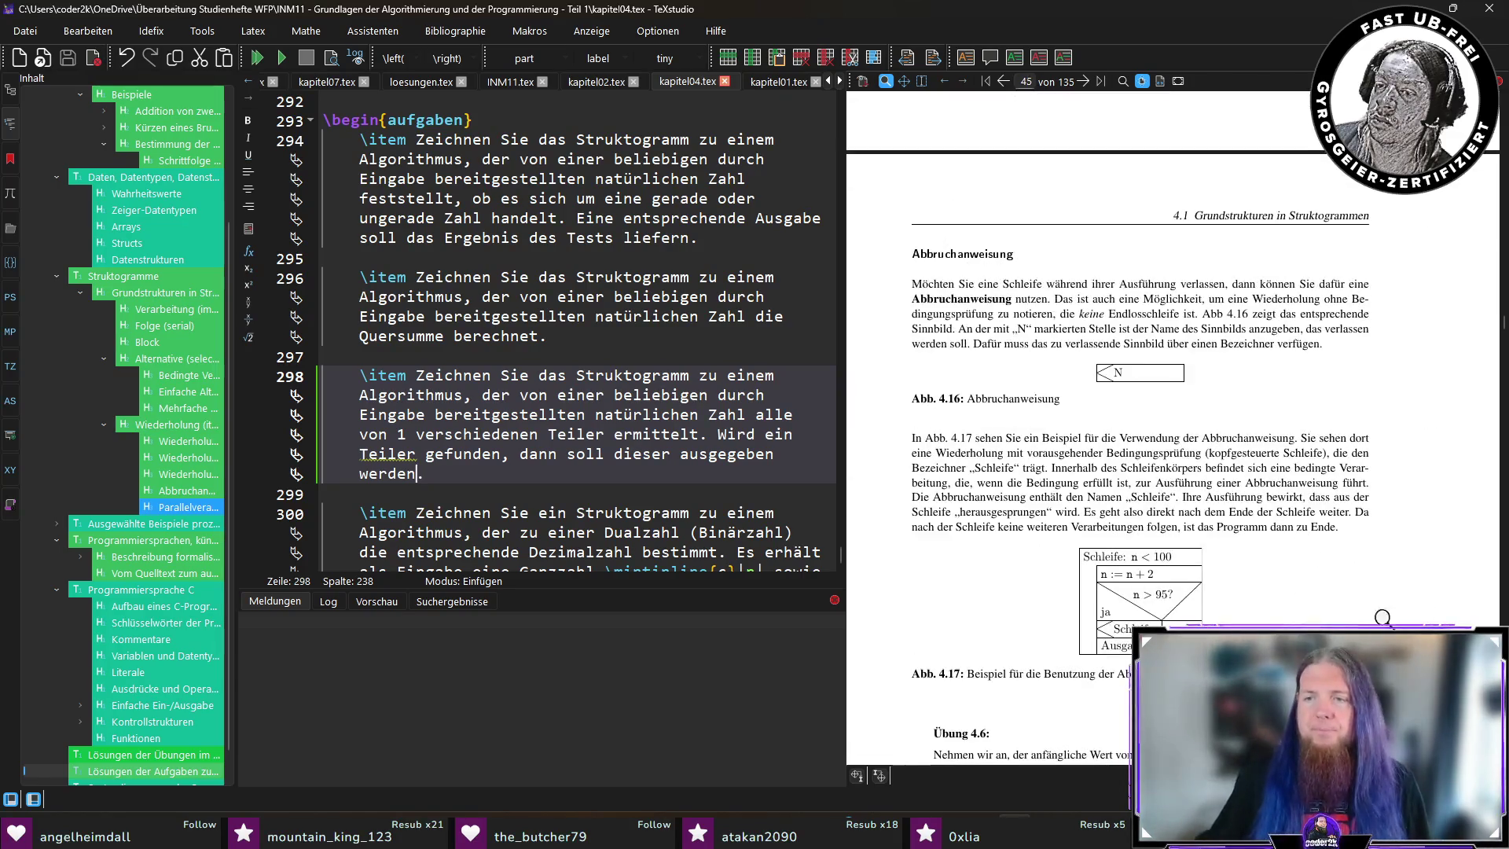
drag(1503, 316, 1504, 228)
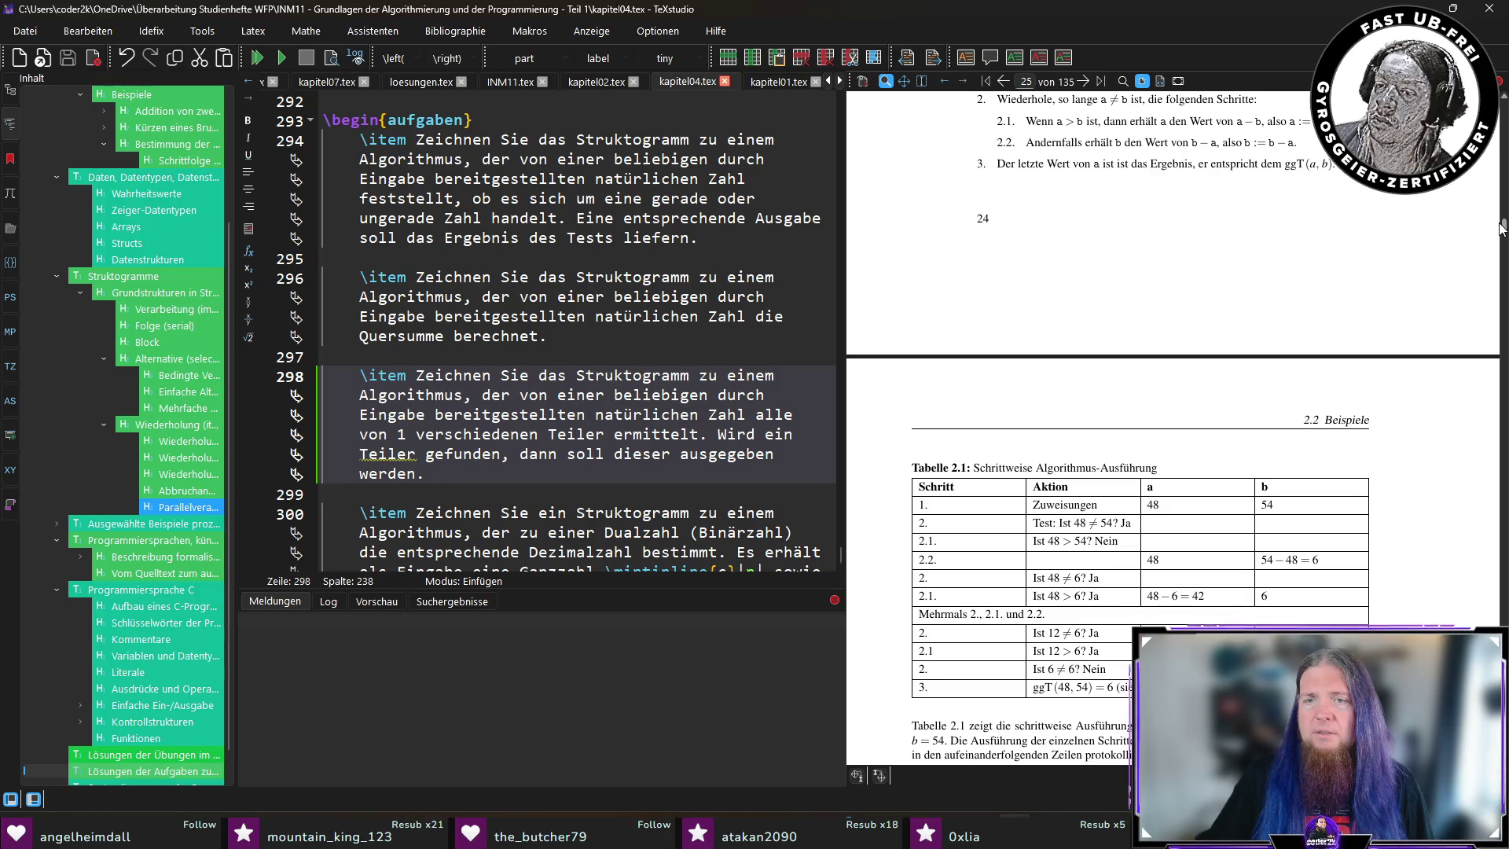
scroll(1229, 471, up, 4)
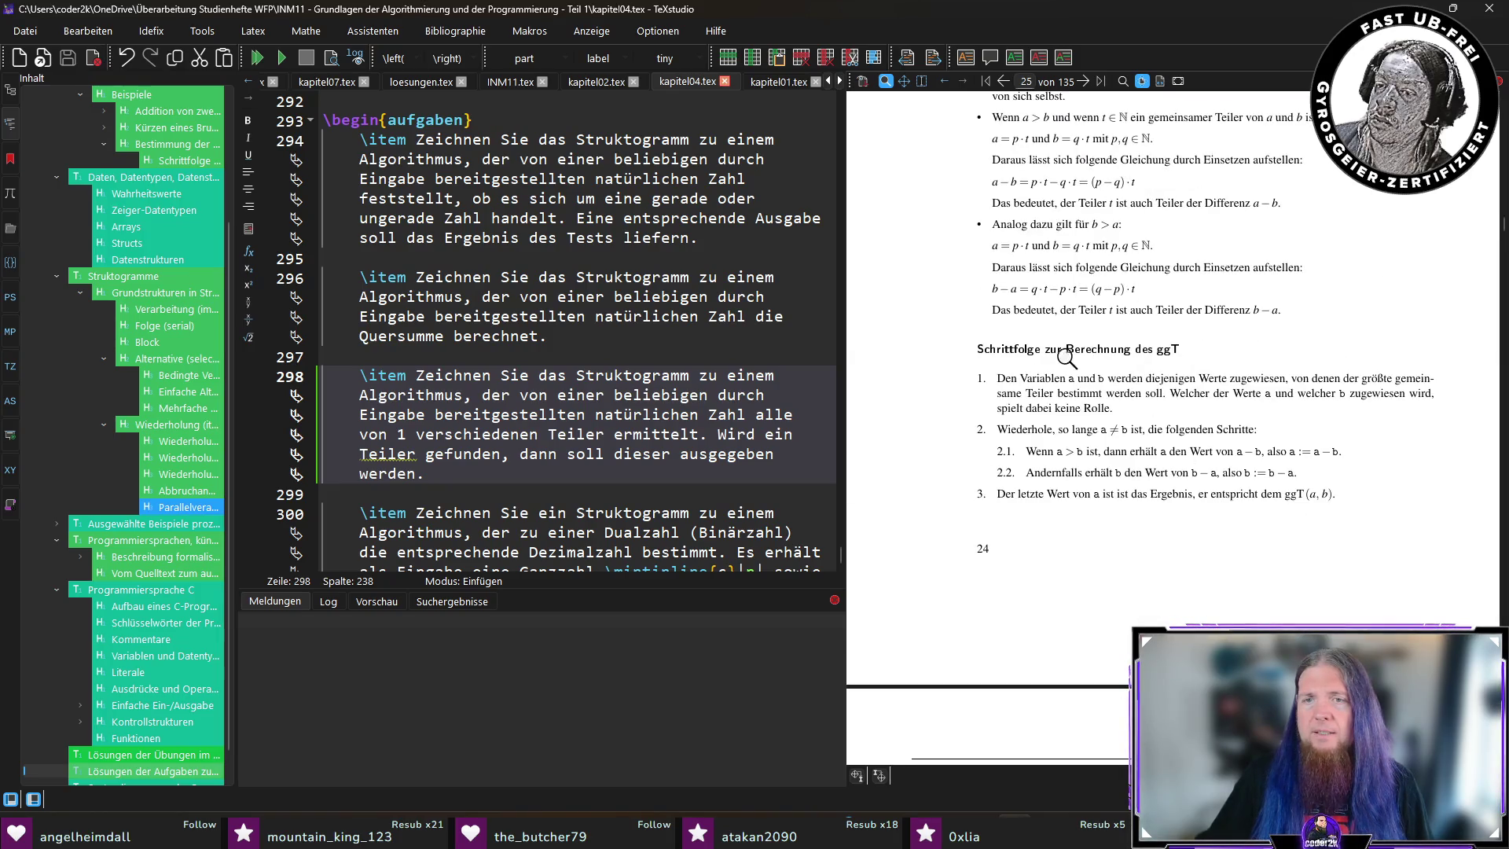
scroll(1109, 424, up, 10)
scroll(1139, 528, down, 15)
scroll(1197, 438, down, 10)
scroll(1209, 441, down, 10)
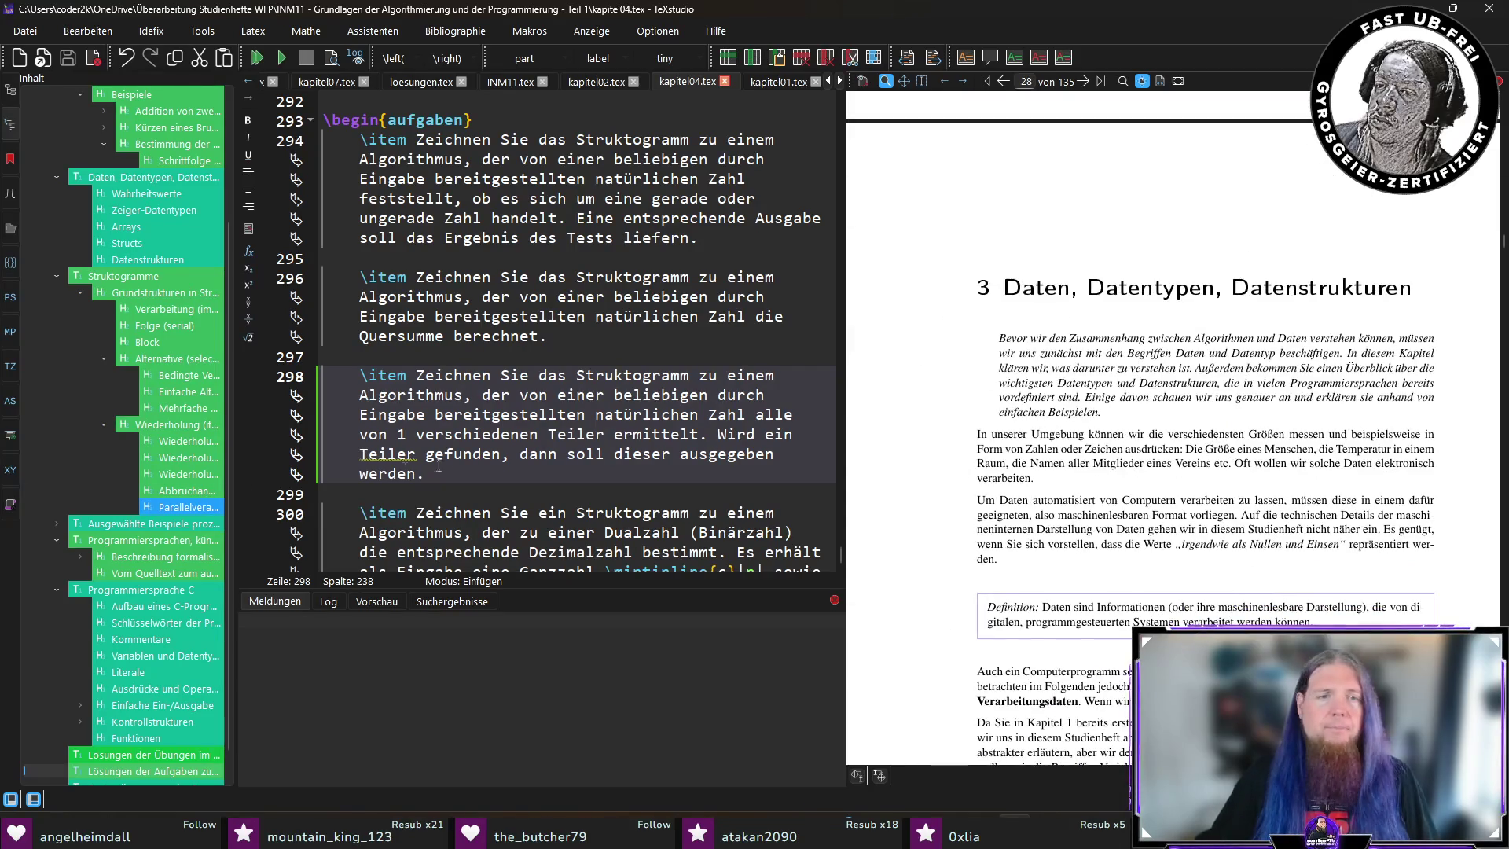
click(464, 454)
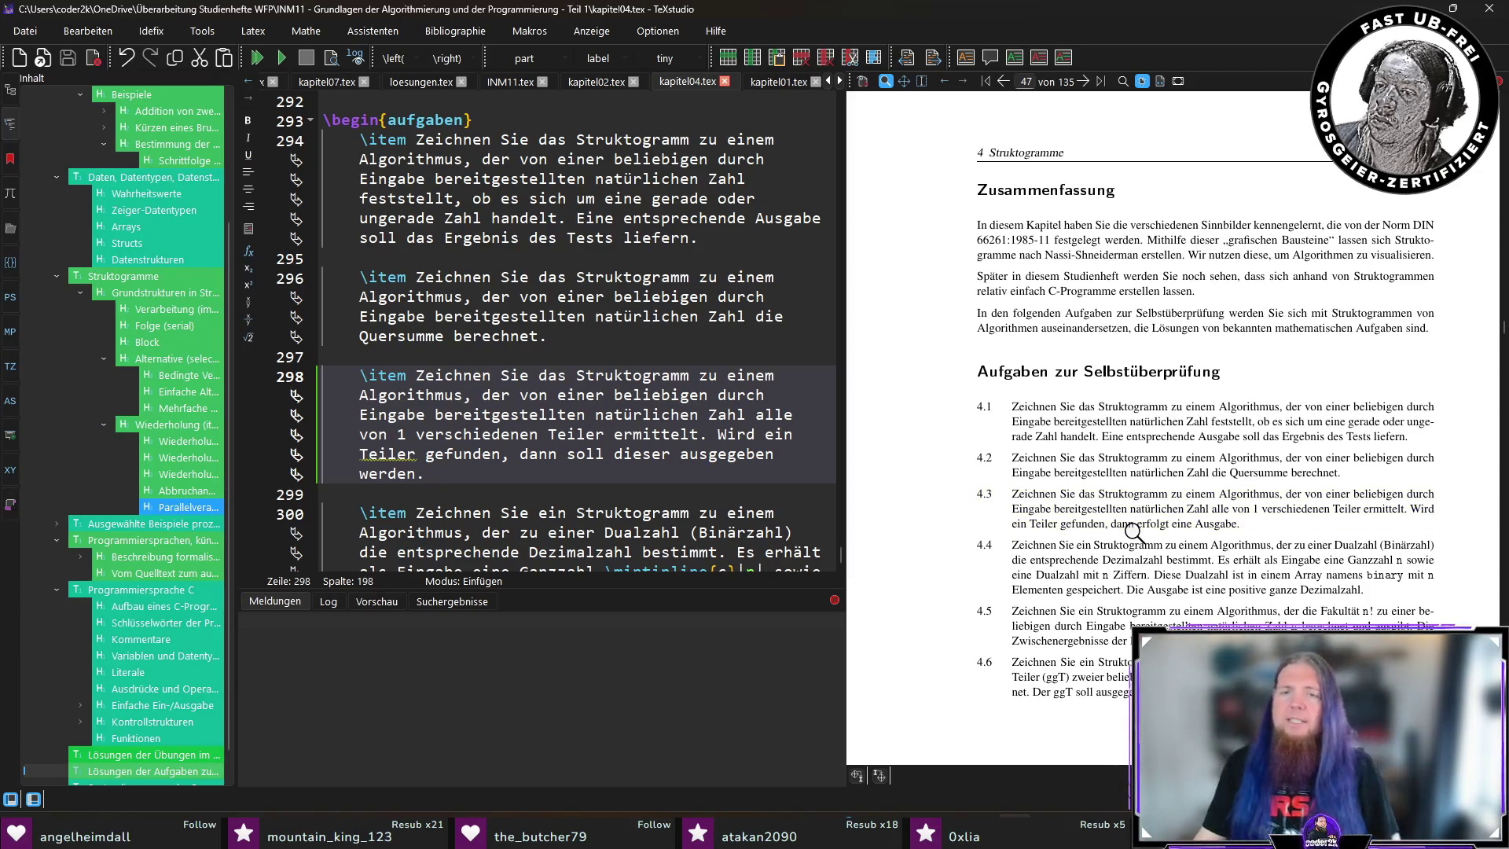
Read further through the exercises, then switch to the browser's Wikipedia 'Dual number' article.
scroll(1134, 533, down, 3)
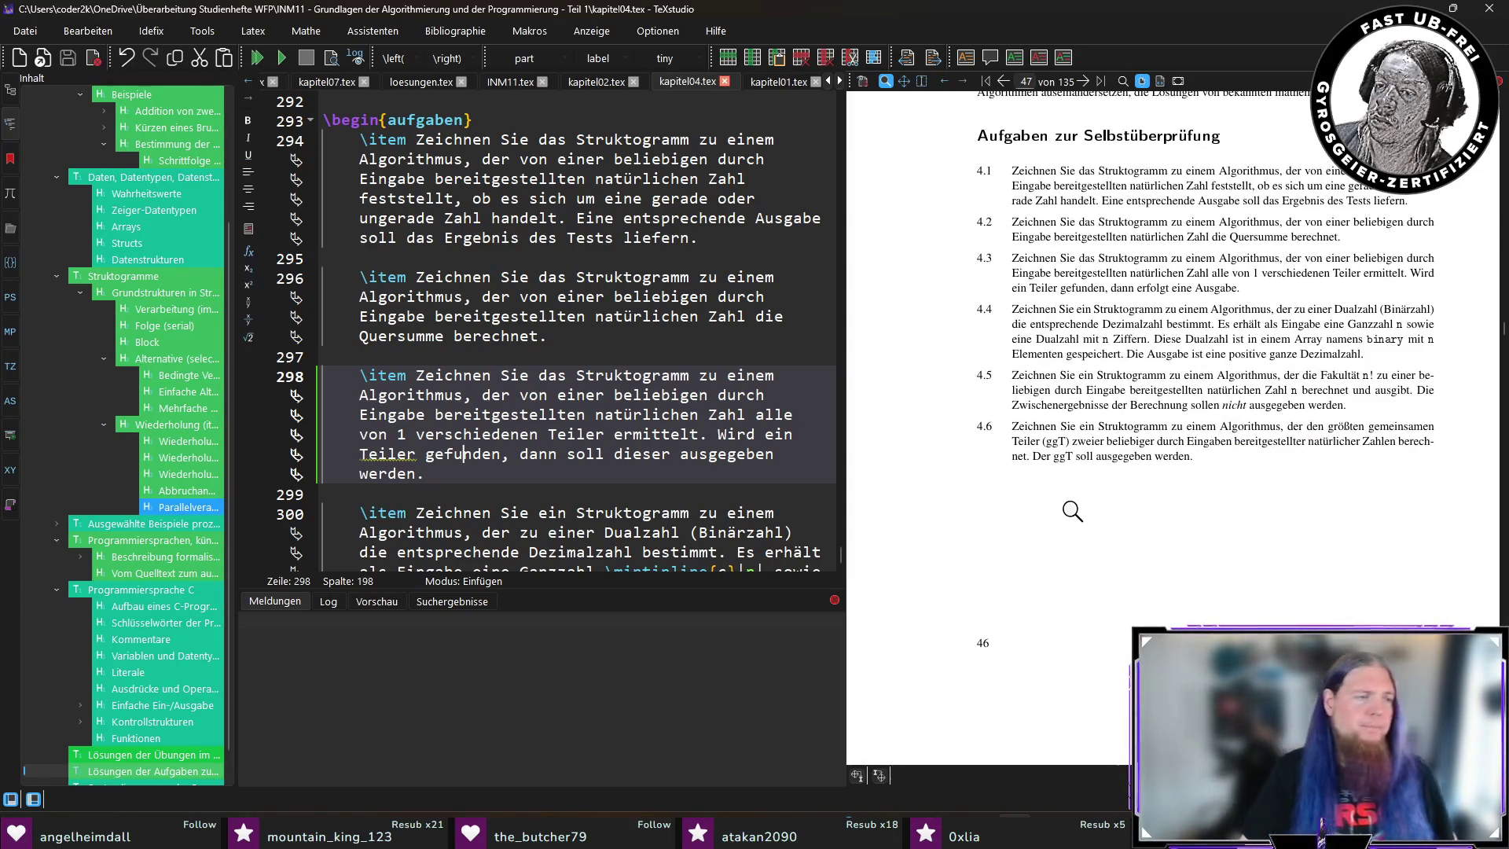
scroll(1115, 509, down, 6)
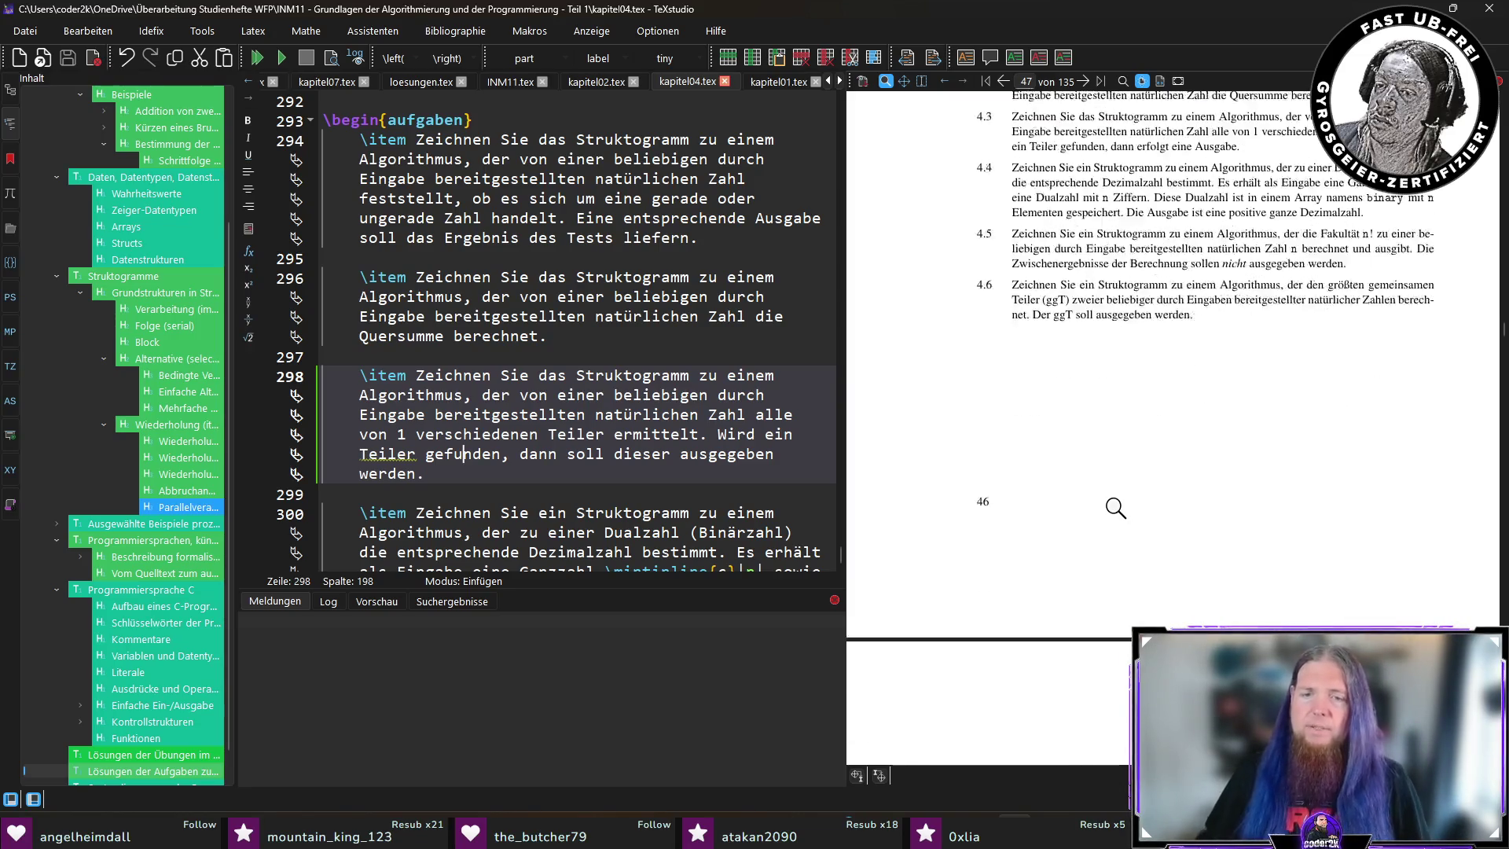
scroll(1180, 509, down, 3)
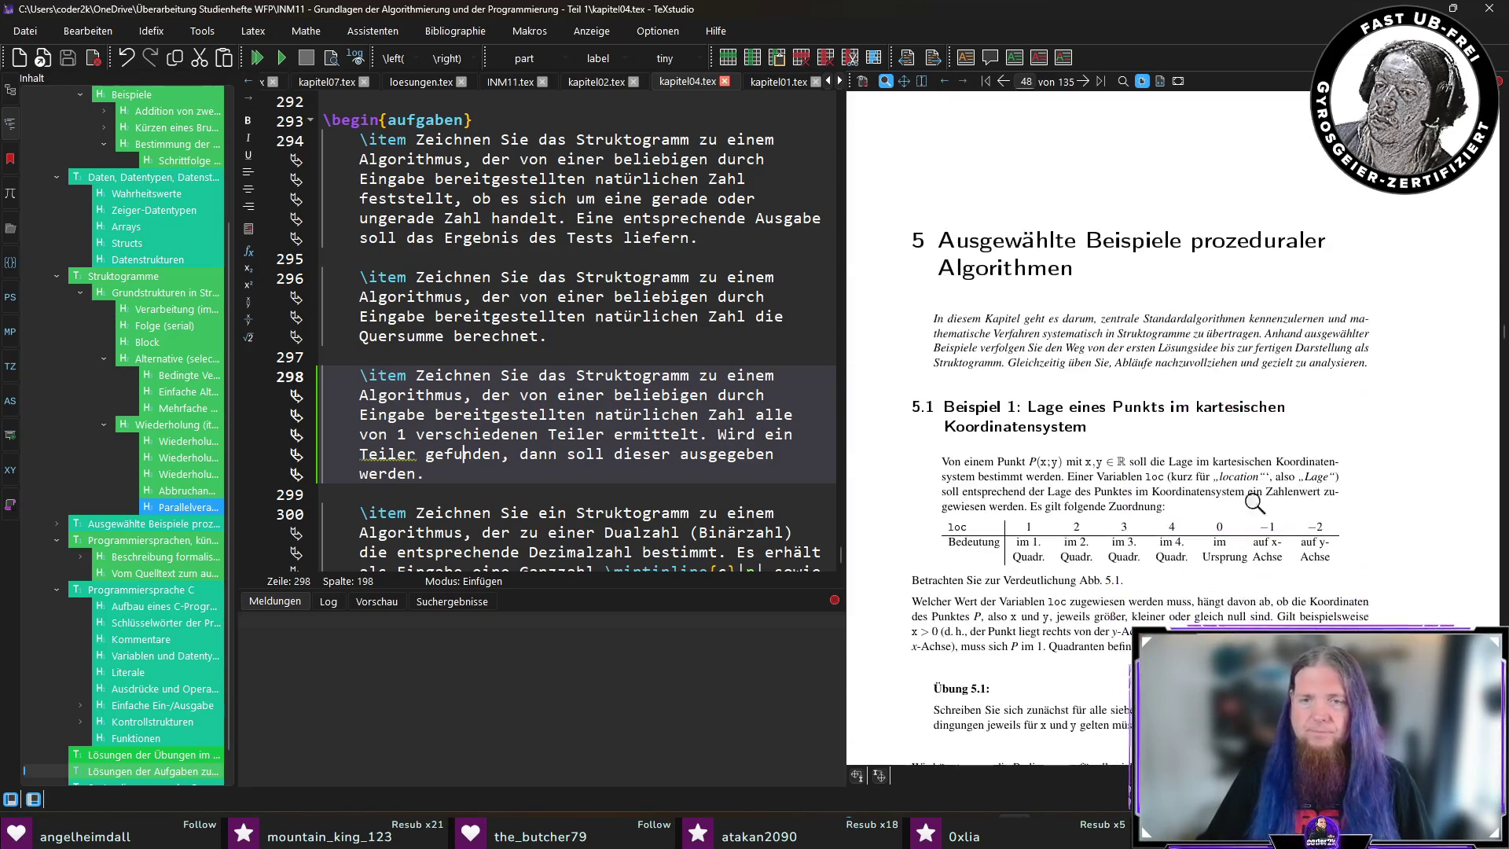
scroll(1417, 482, down, 1)
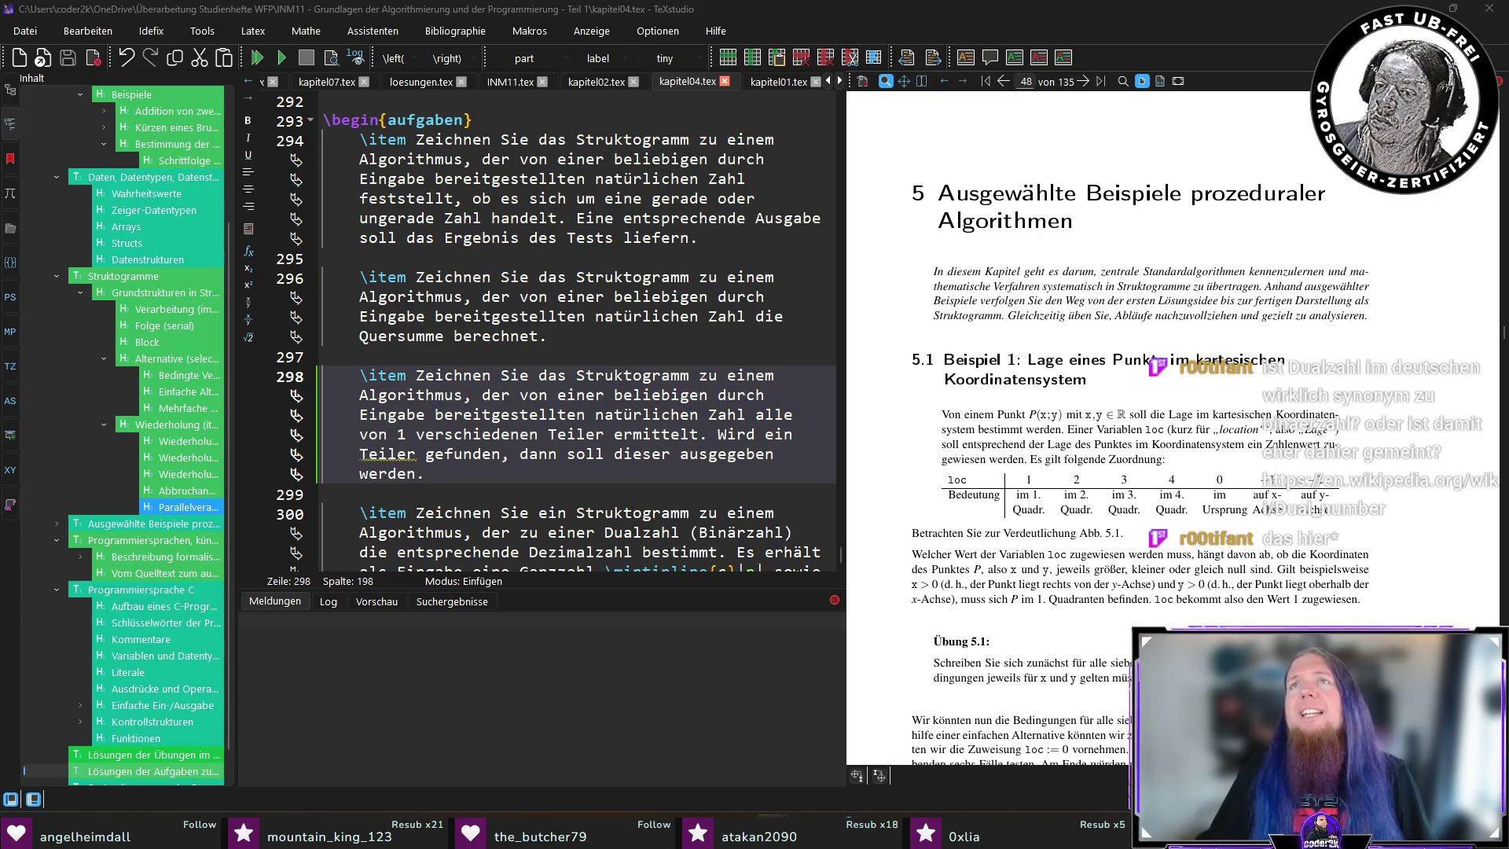
key(alt+Tab)
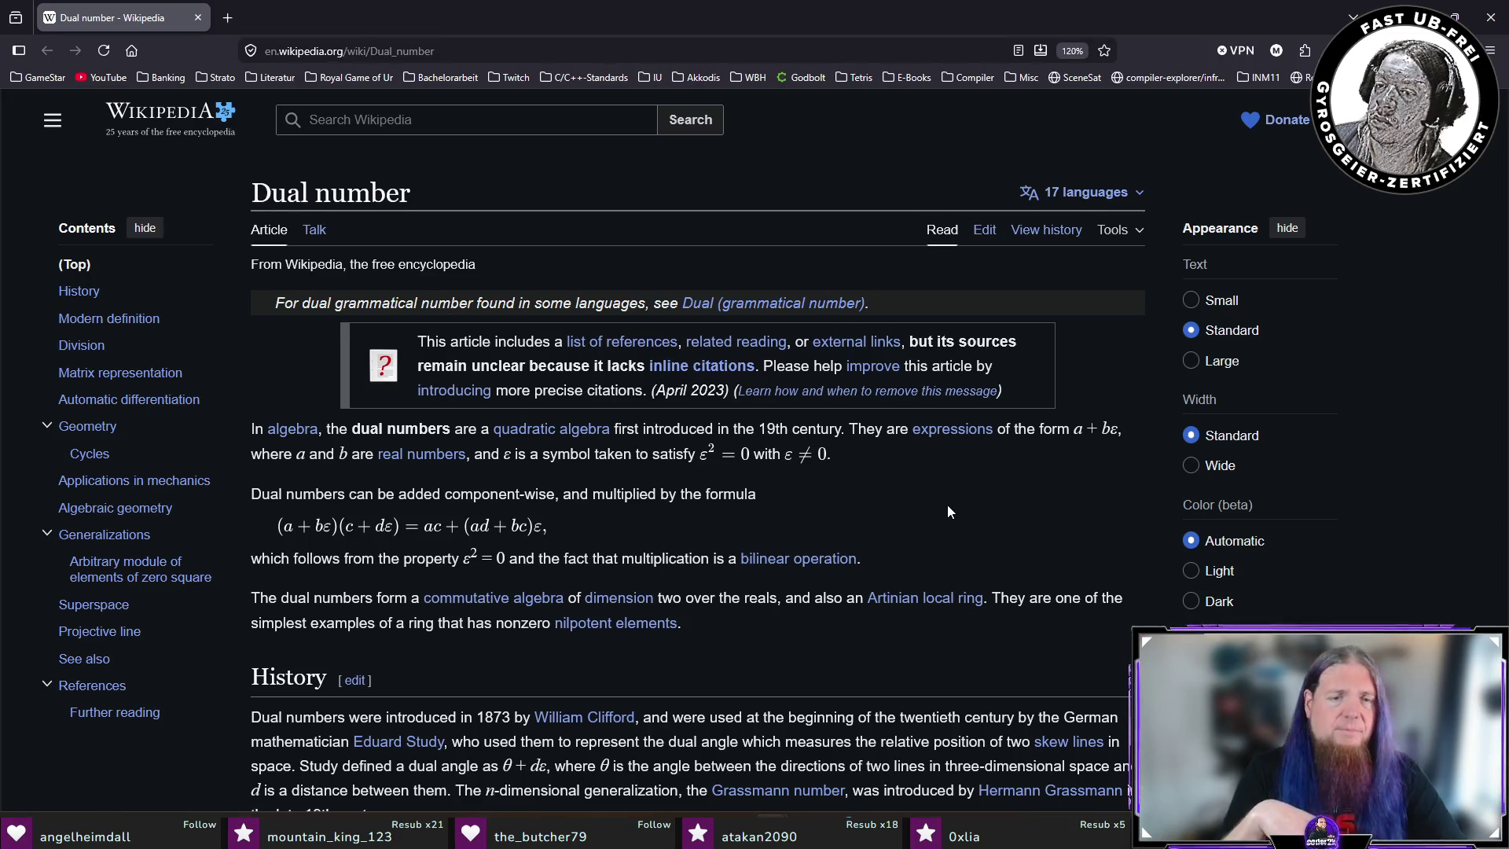
Web-search 'dualzahl' in a new tab and open the German Wikipedia 'Dualsystem' article.
key(ctrl+t)
text(dualzahl)
key(Return)
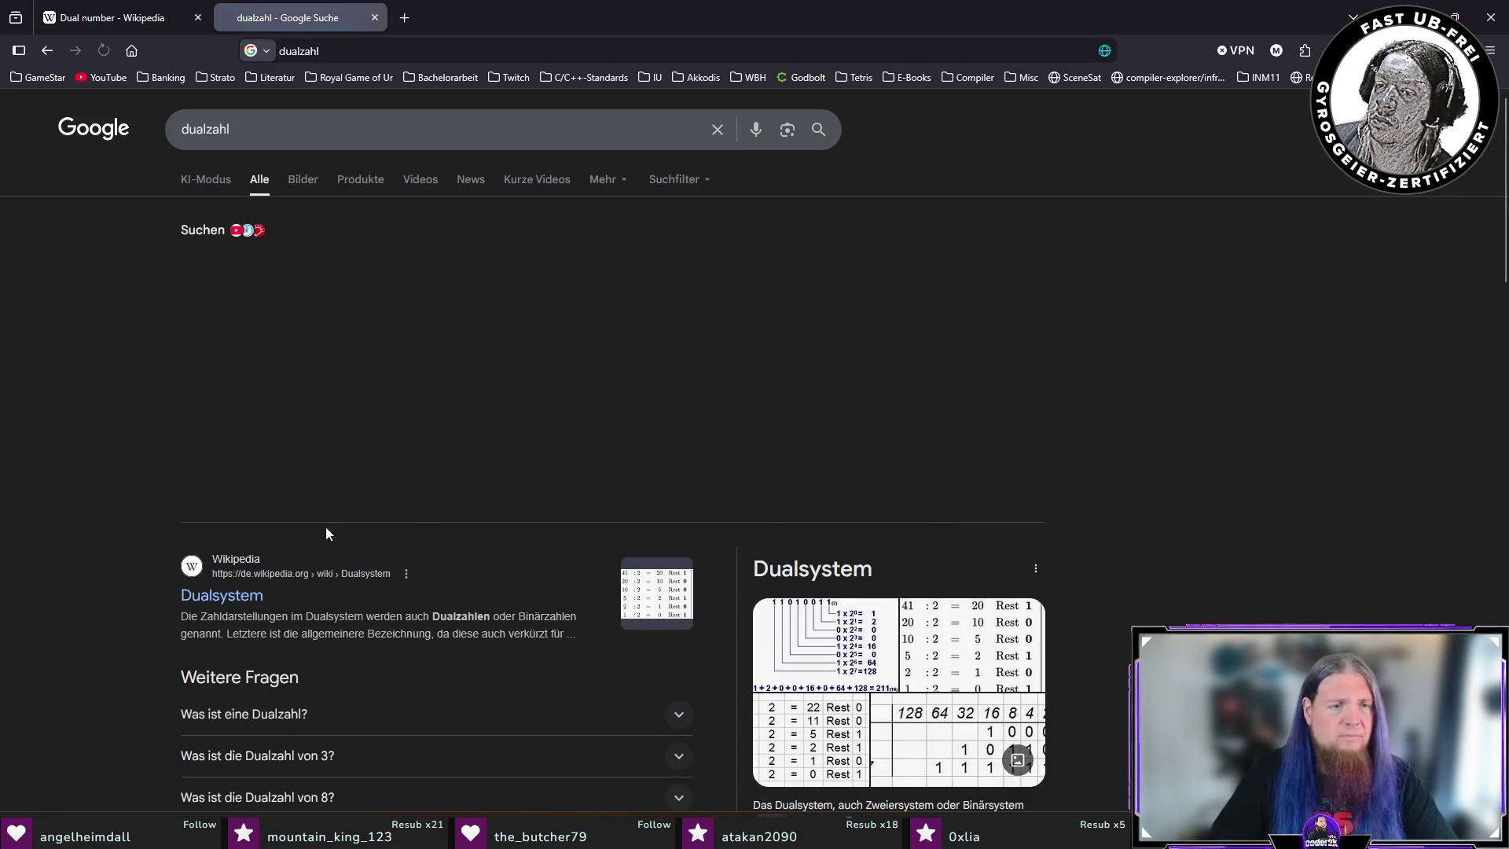
click(222, 597)
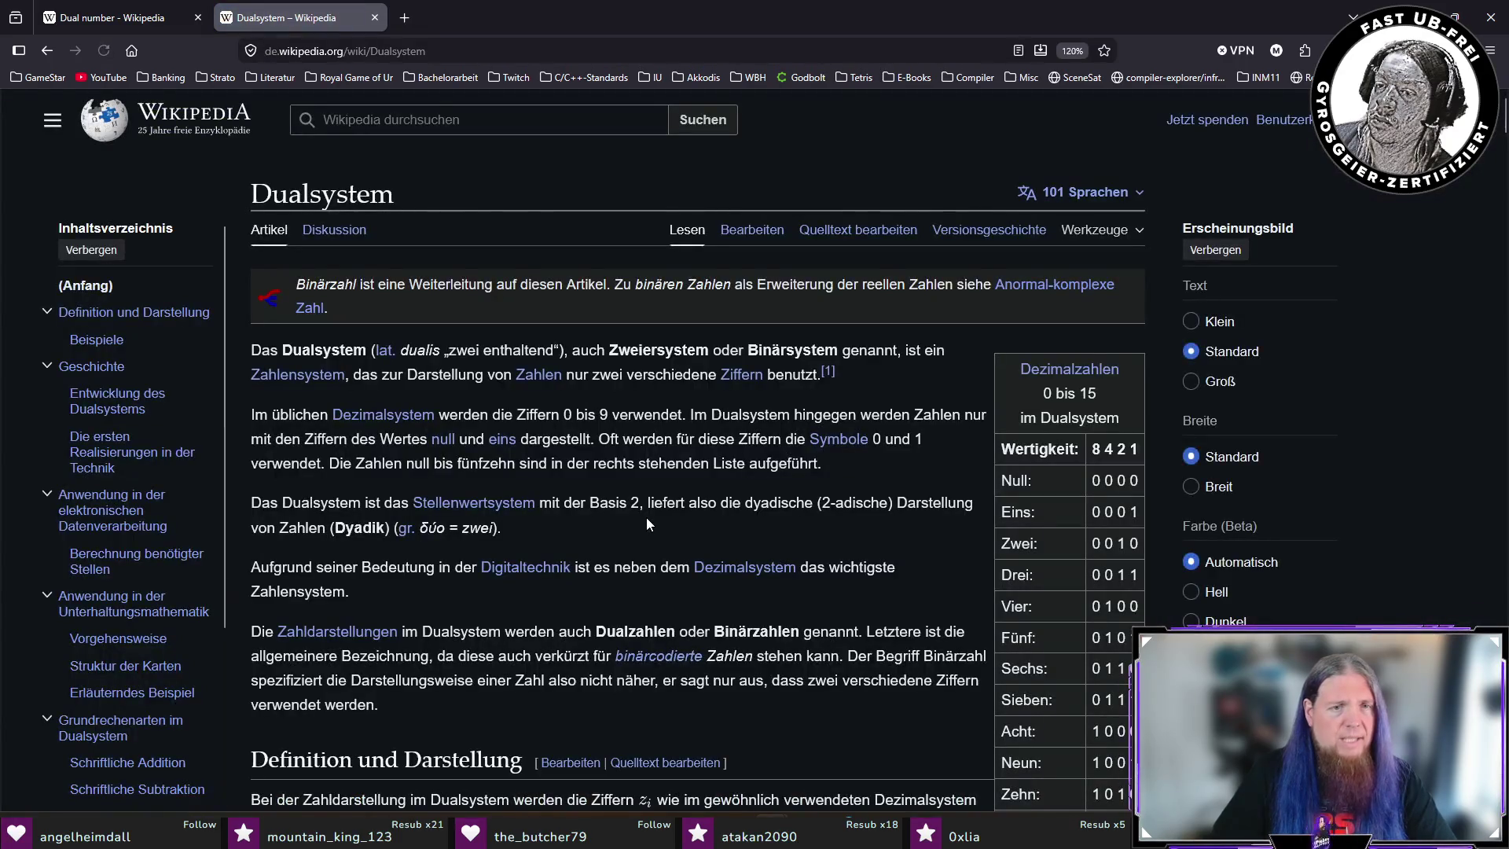
Find 'dualzahl' in the Dualsystem article (37 matches), briefly comparing with the Dual number tab.
key(ctrl+f)
text(dualzahl)
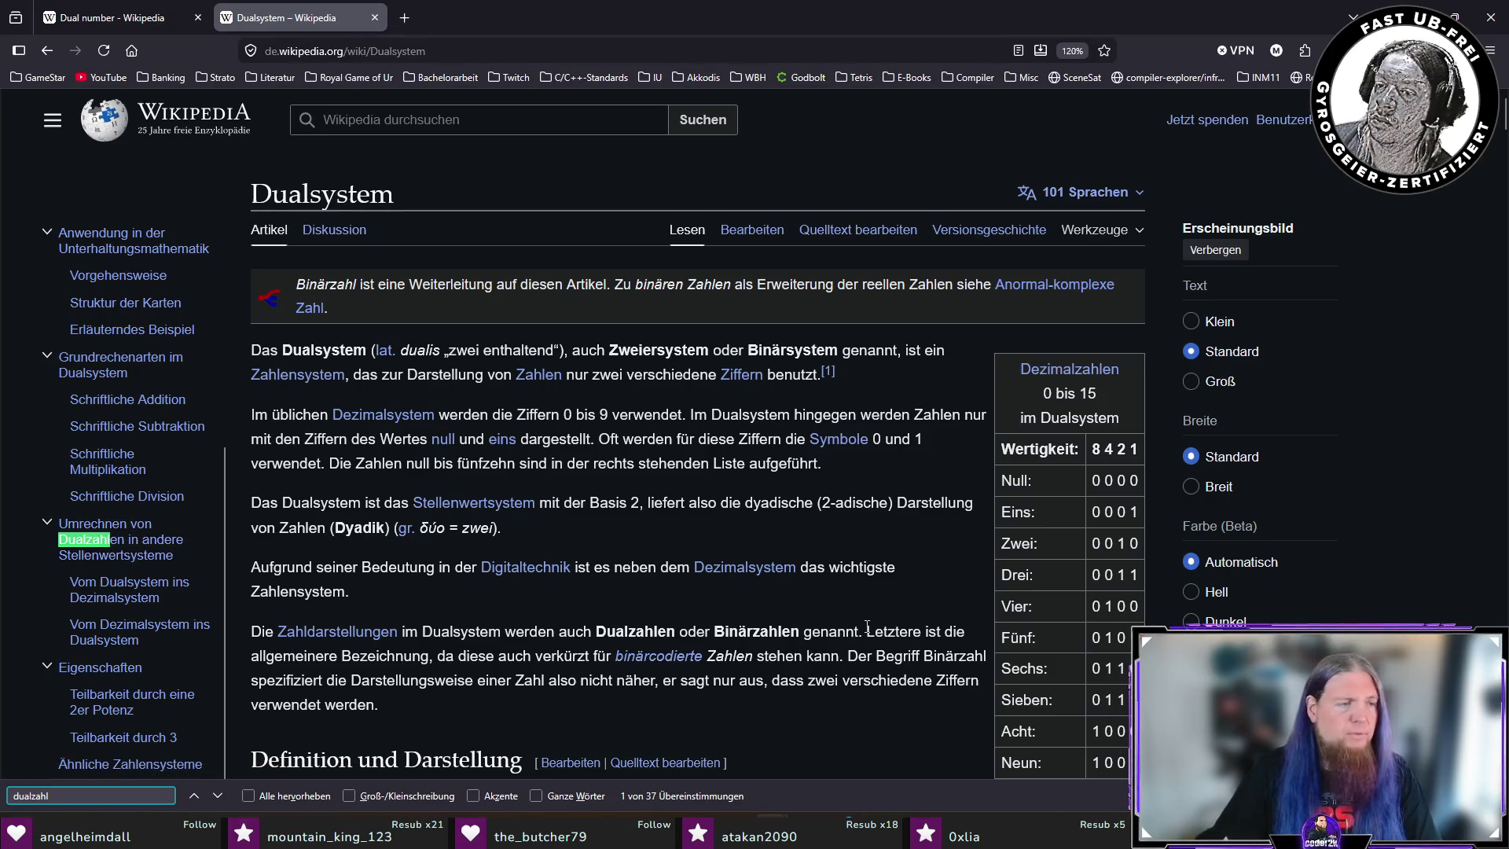
click(110, 18)
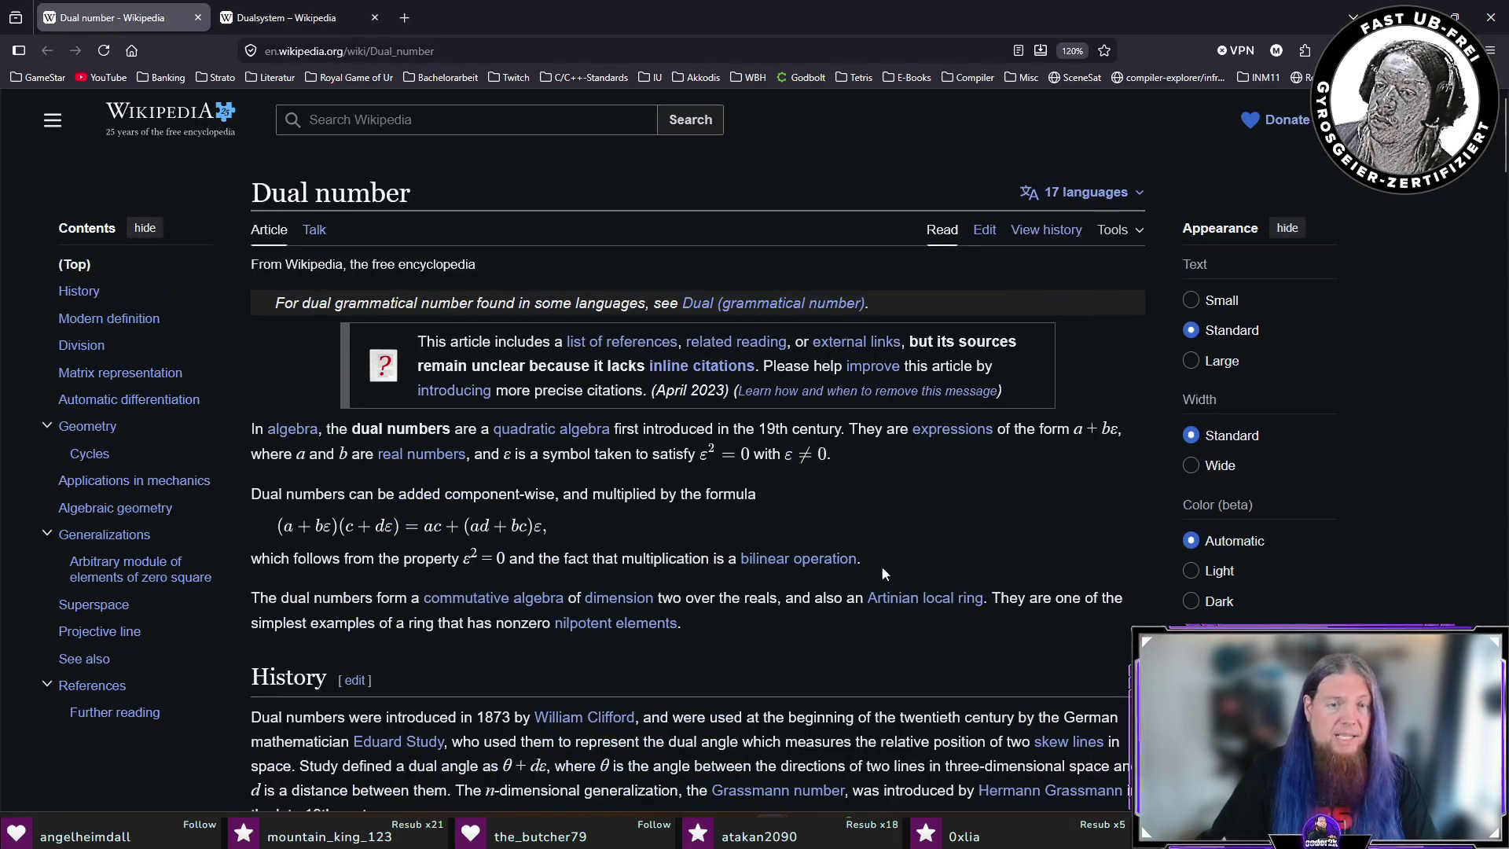
scroll(845, 609, down, 2)
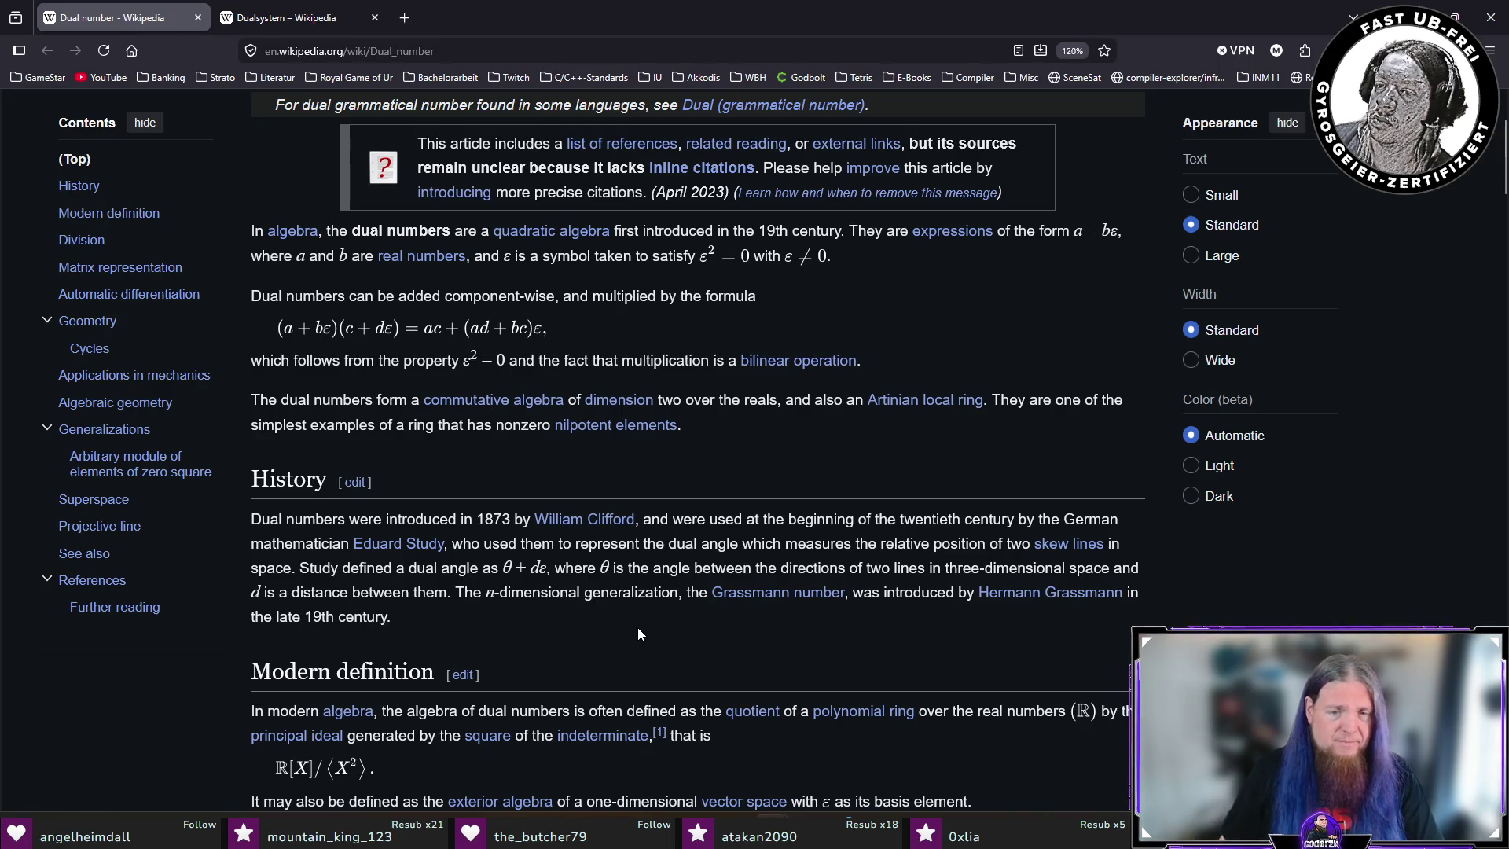
scroll(638, 627, down, 10)
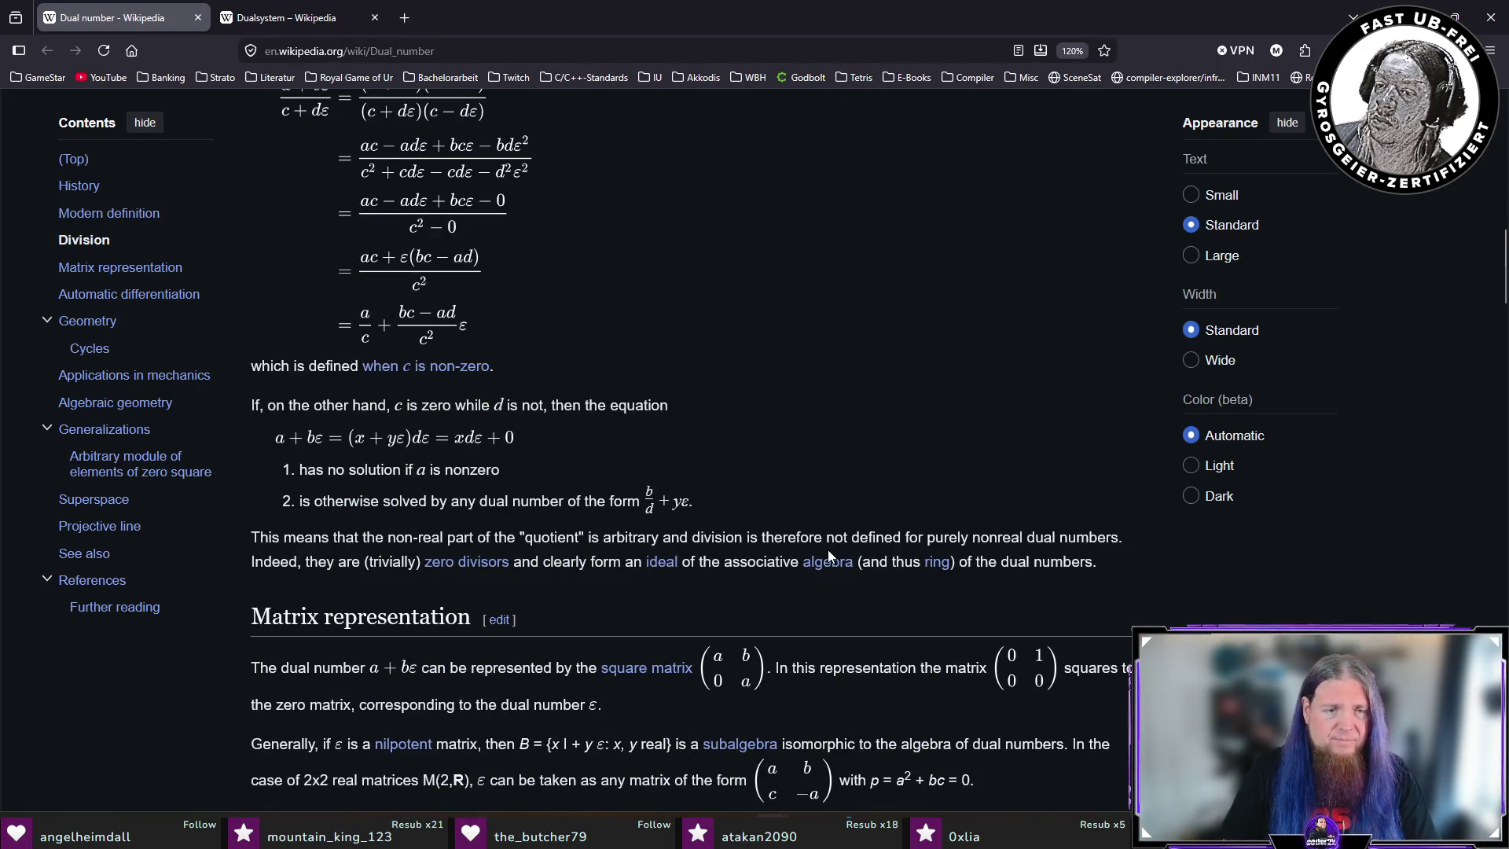
scroll(828, 550, down, 2)
click(336, 21)
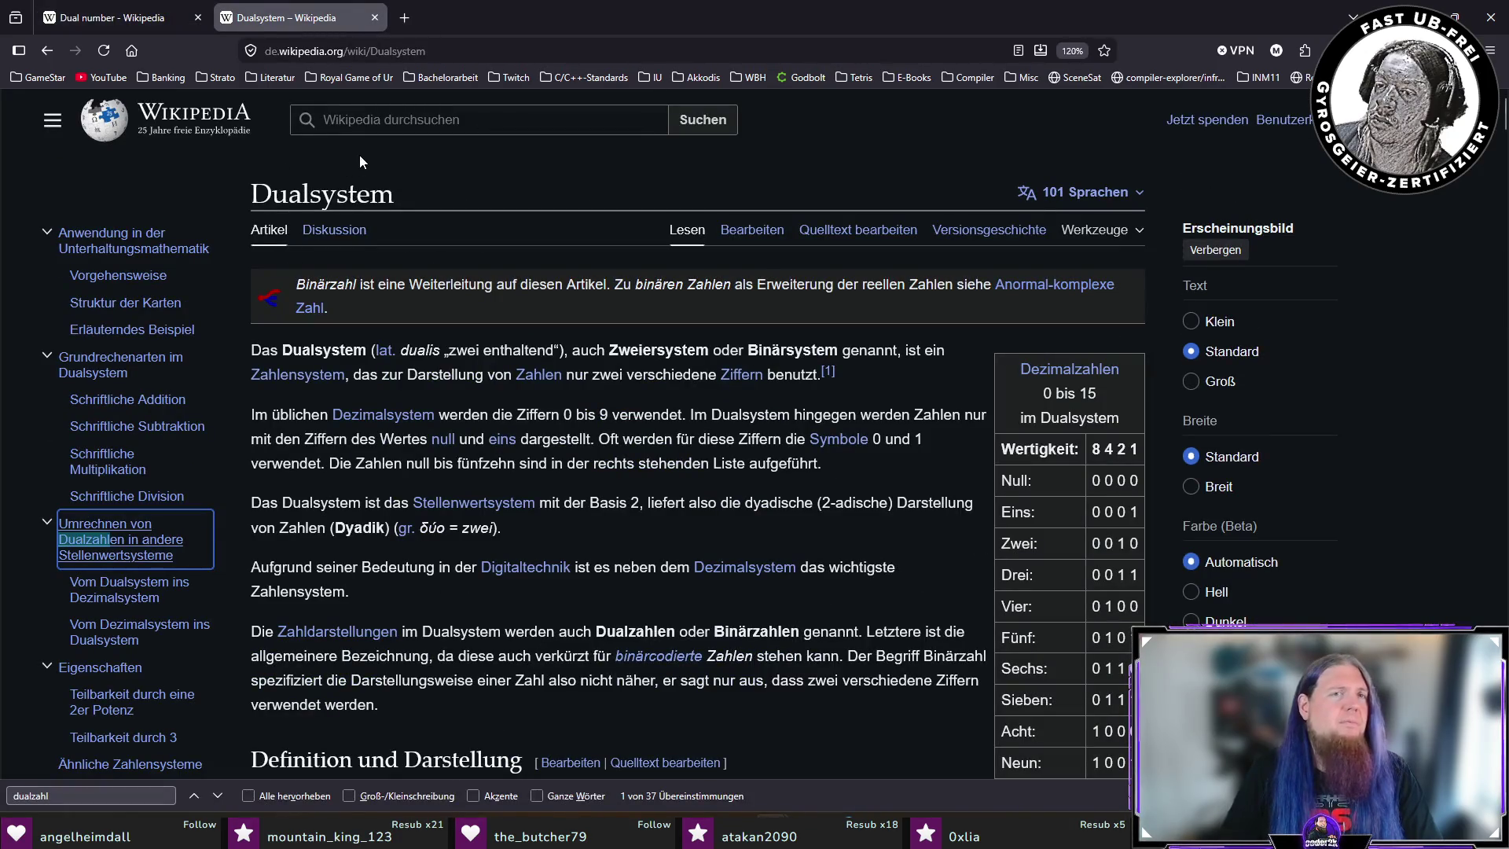
Ask ChatGPT 'Sind Dualzahlen und Binärzahlen dasselbe?' and close the in-page find bar.
click(383, 130)
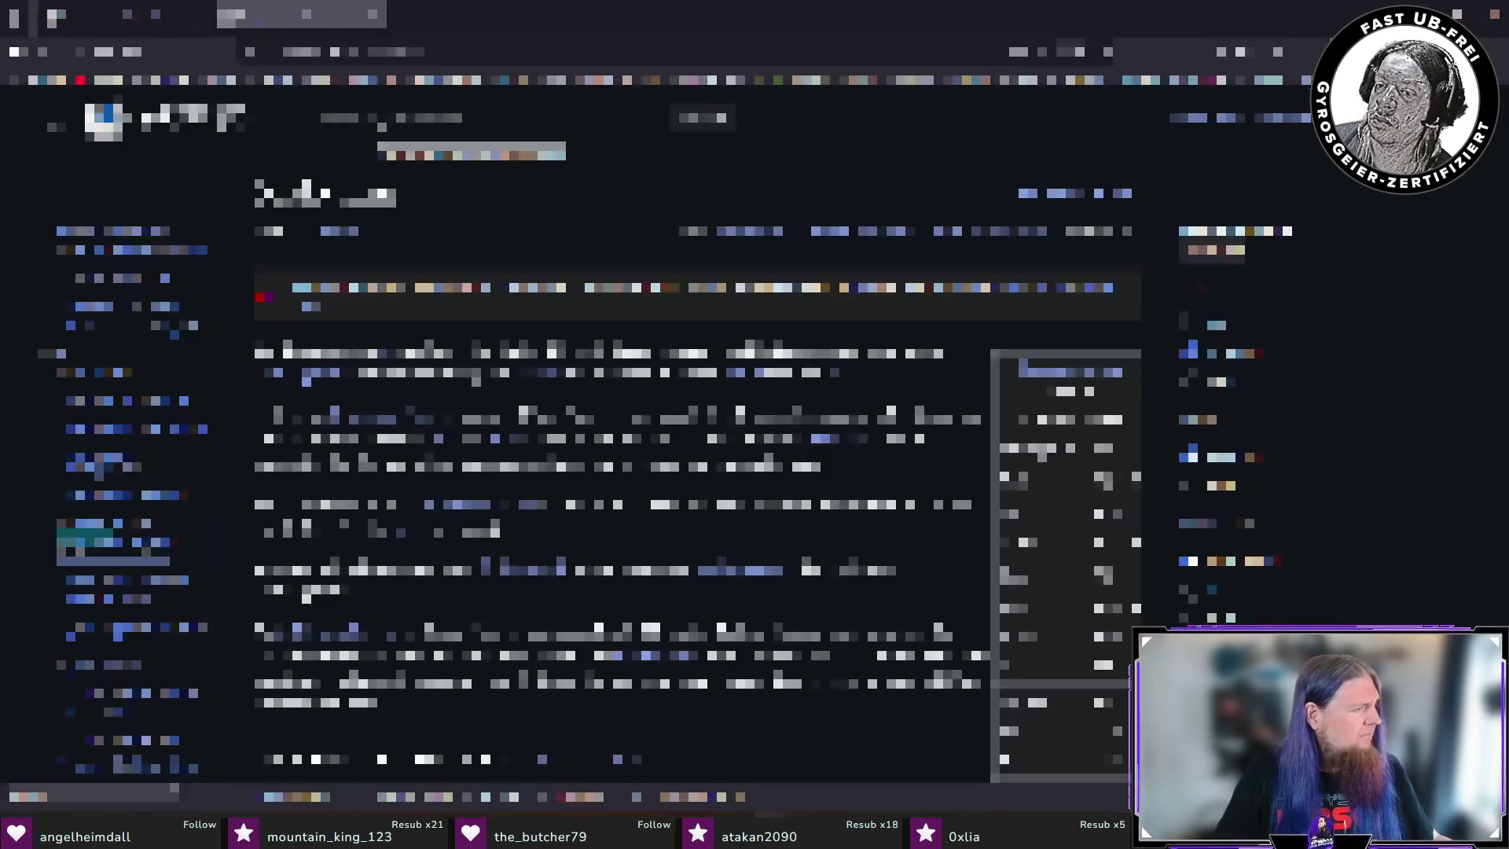
key(ctrl+l)
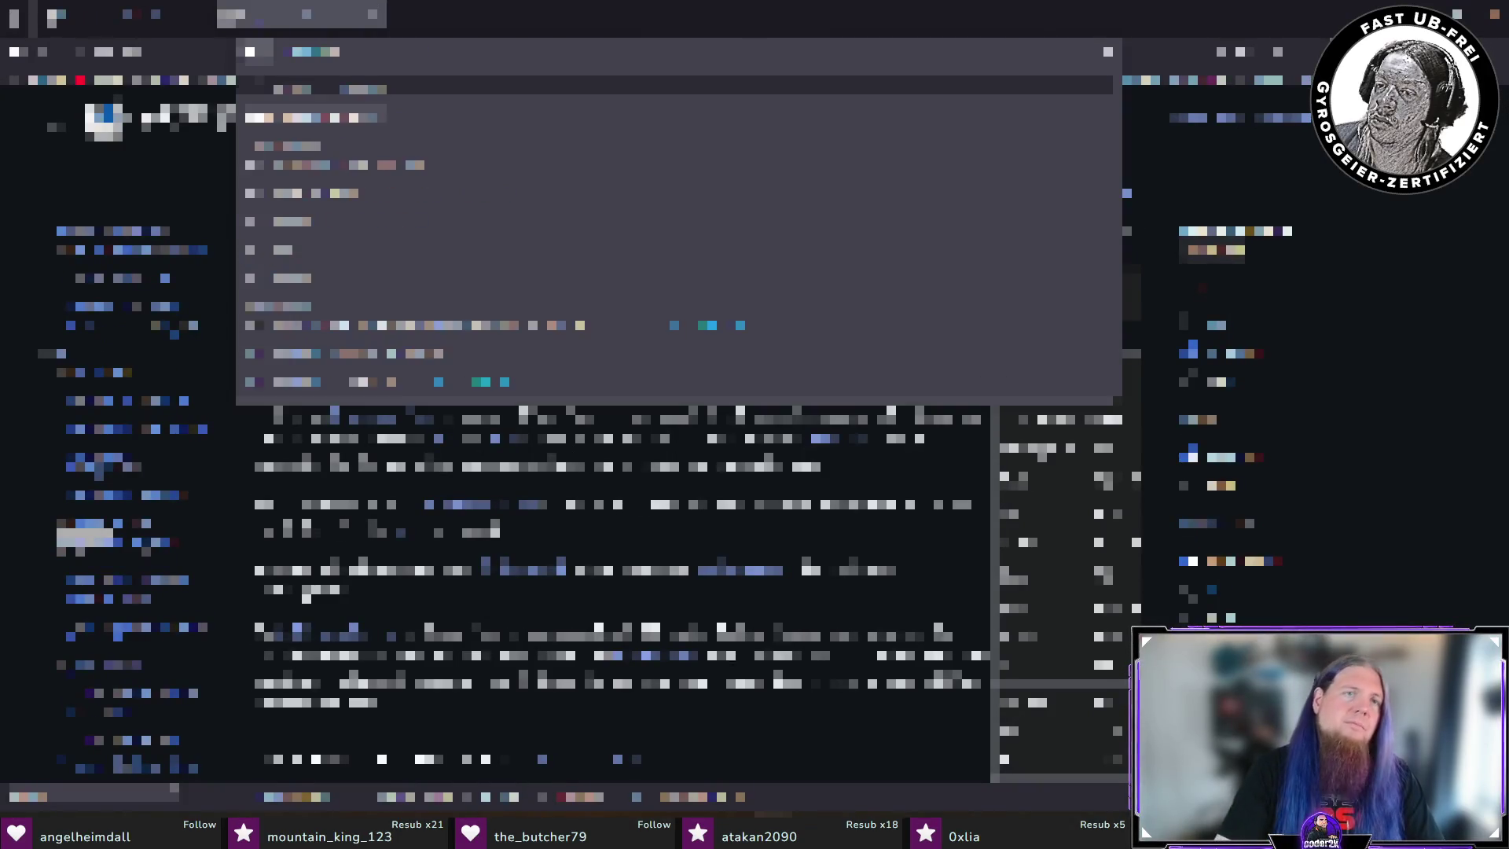
key(Return)
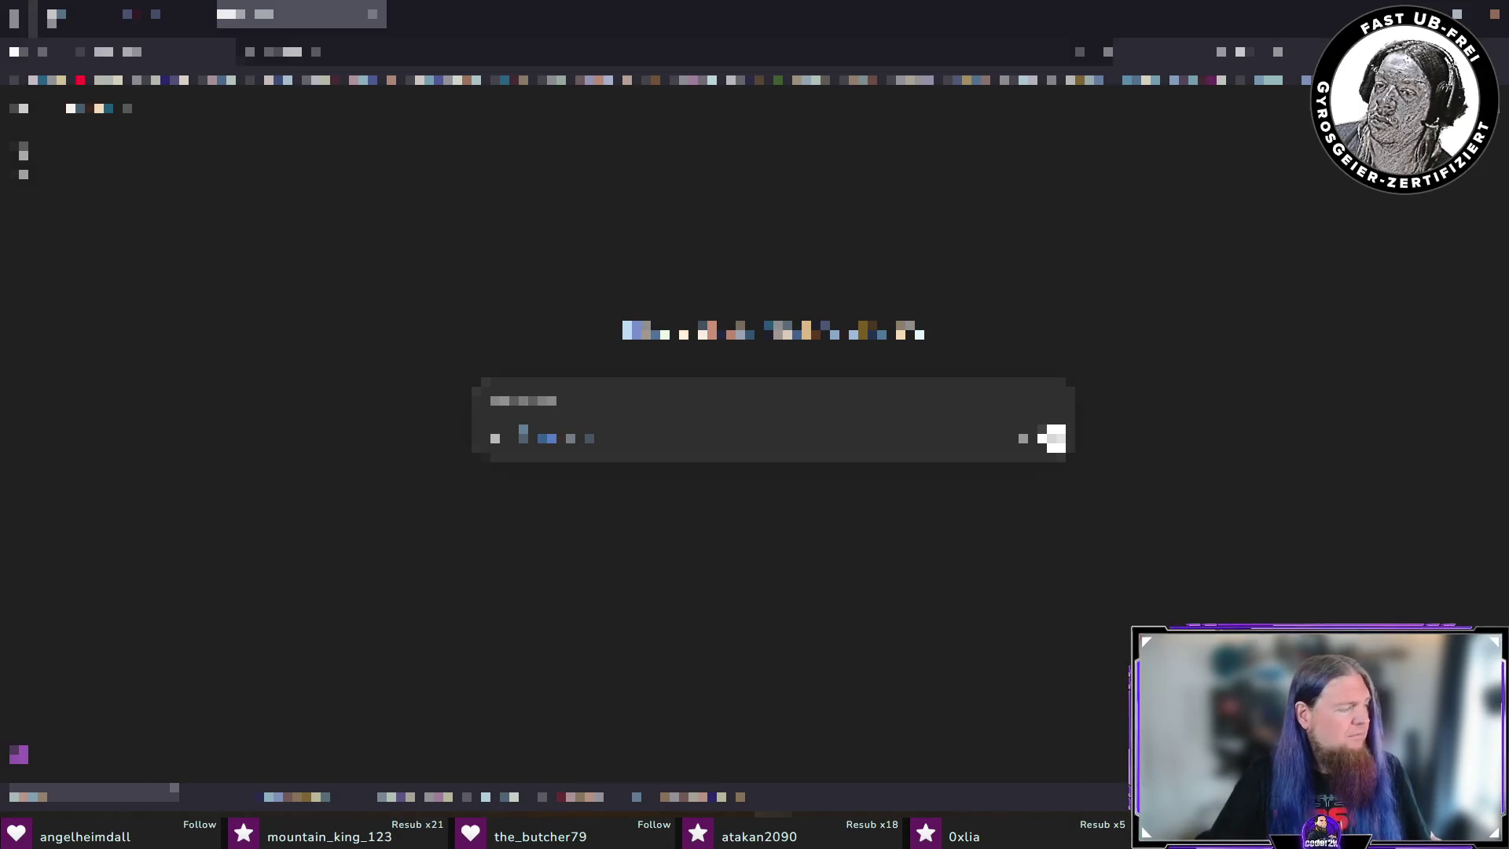
text(Sind)
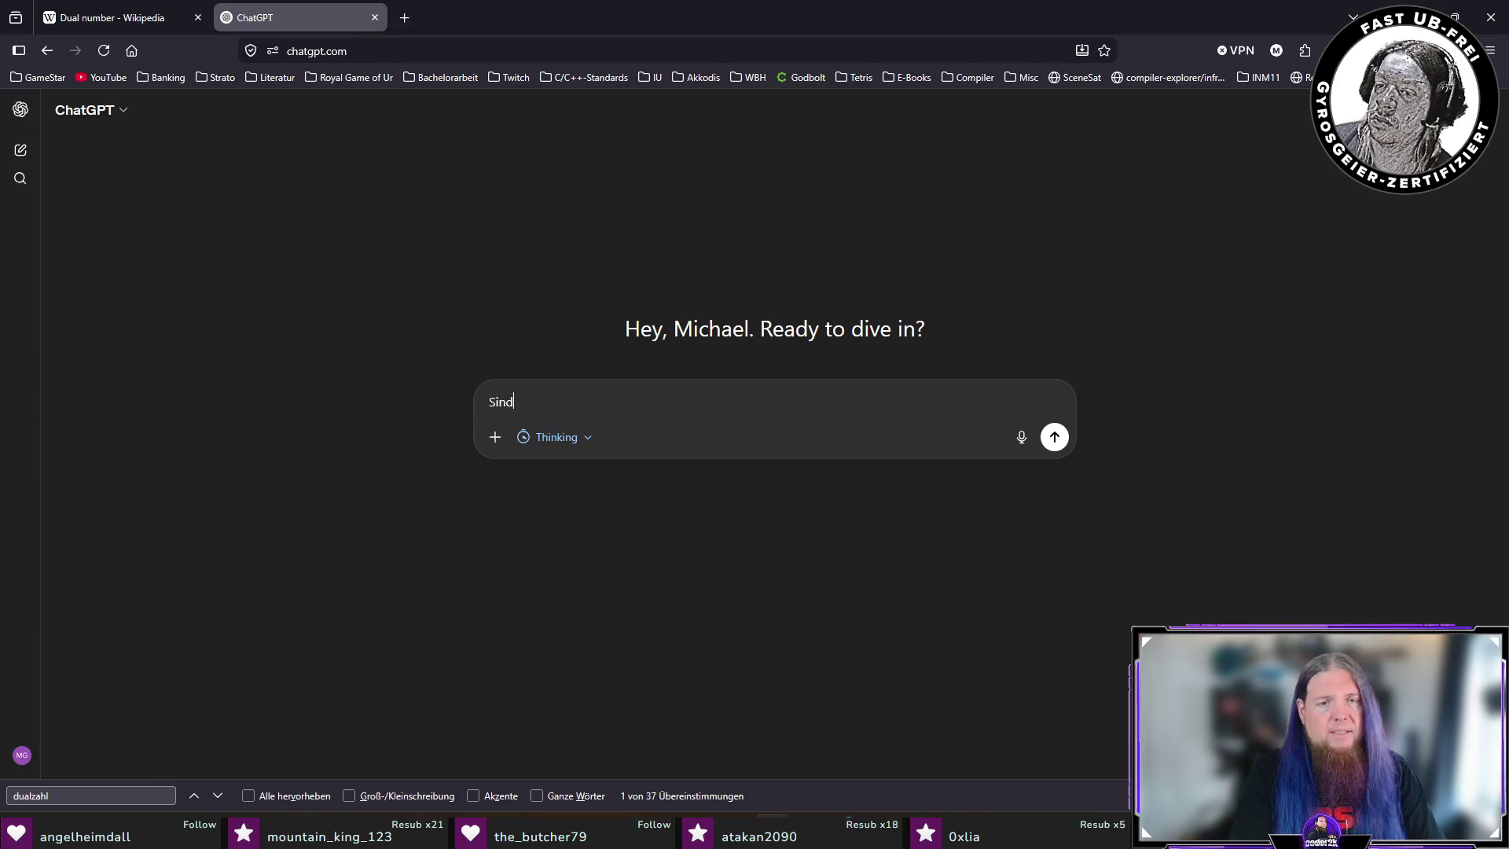
text( Dualzahlen und B)
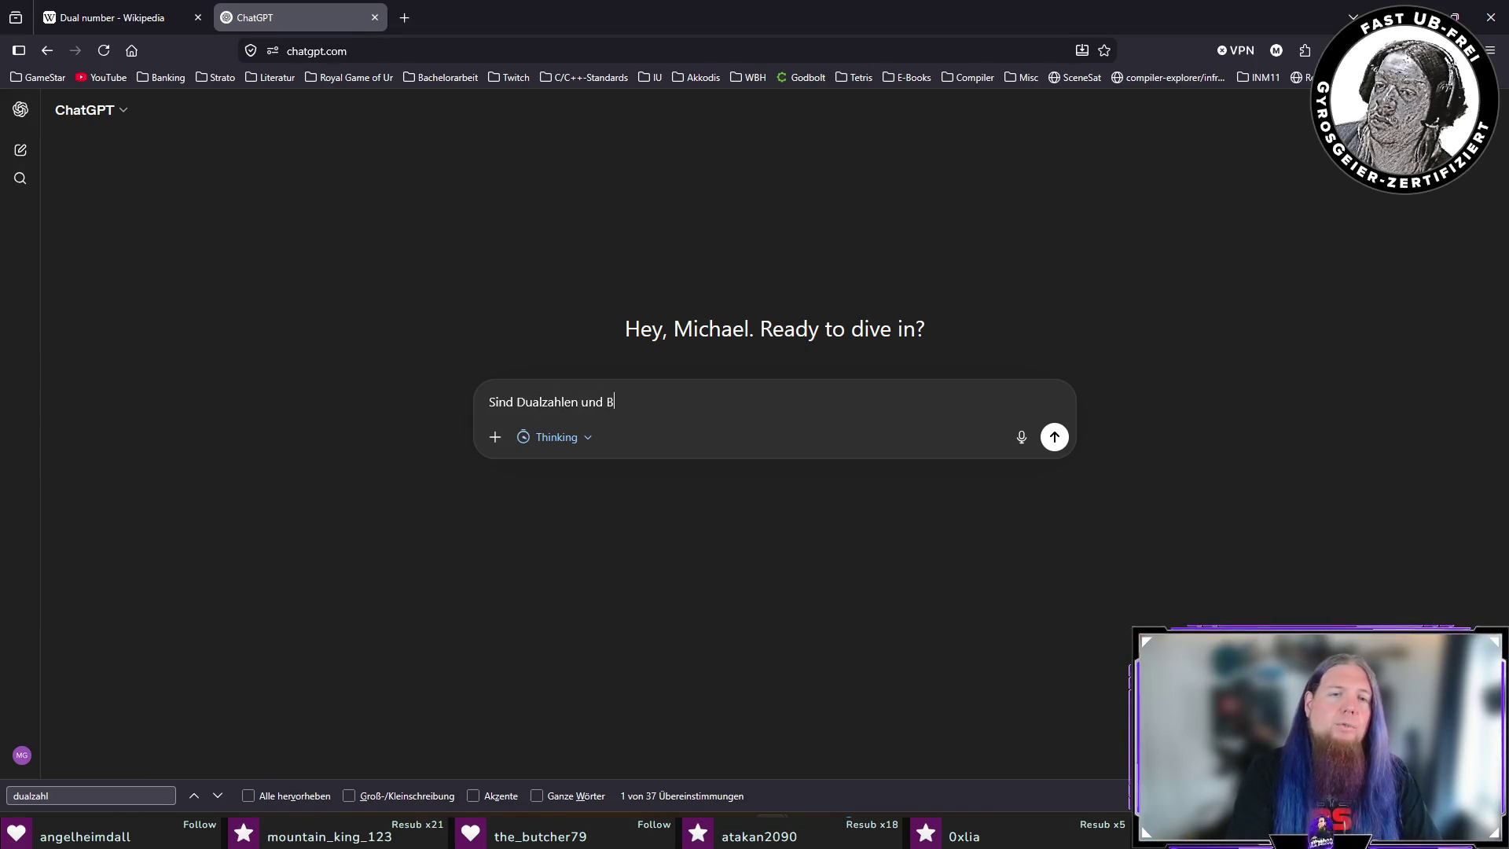
text(inärzahlen dasselbe?)
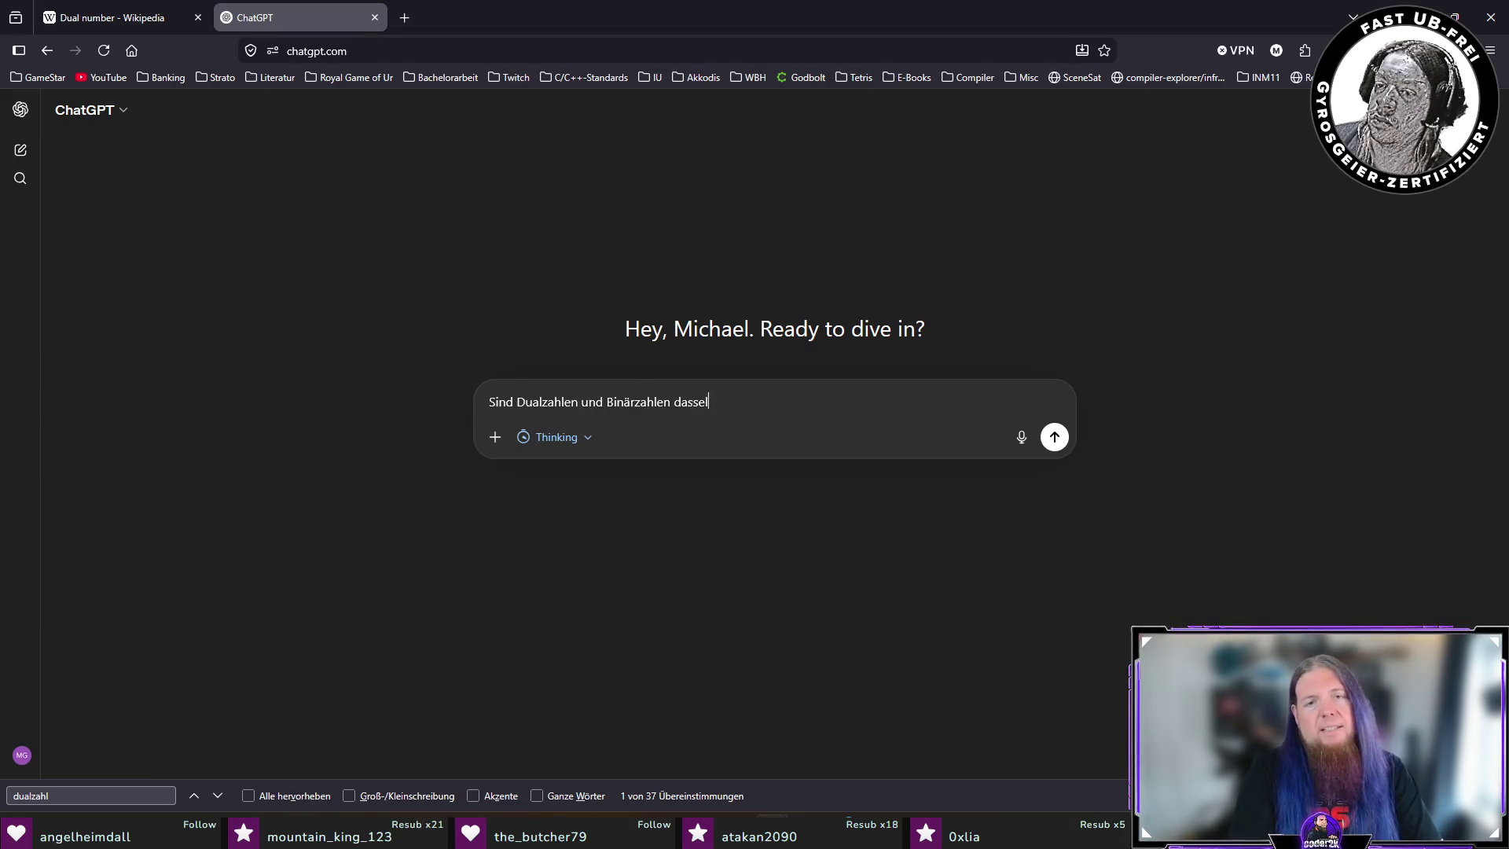
key(Return)
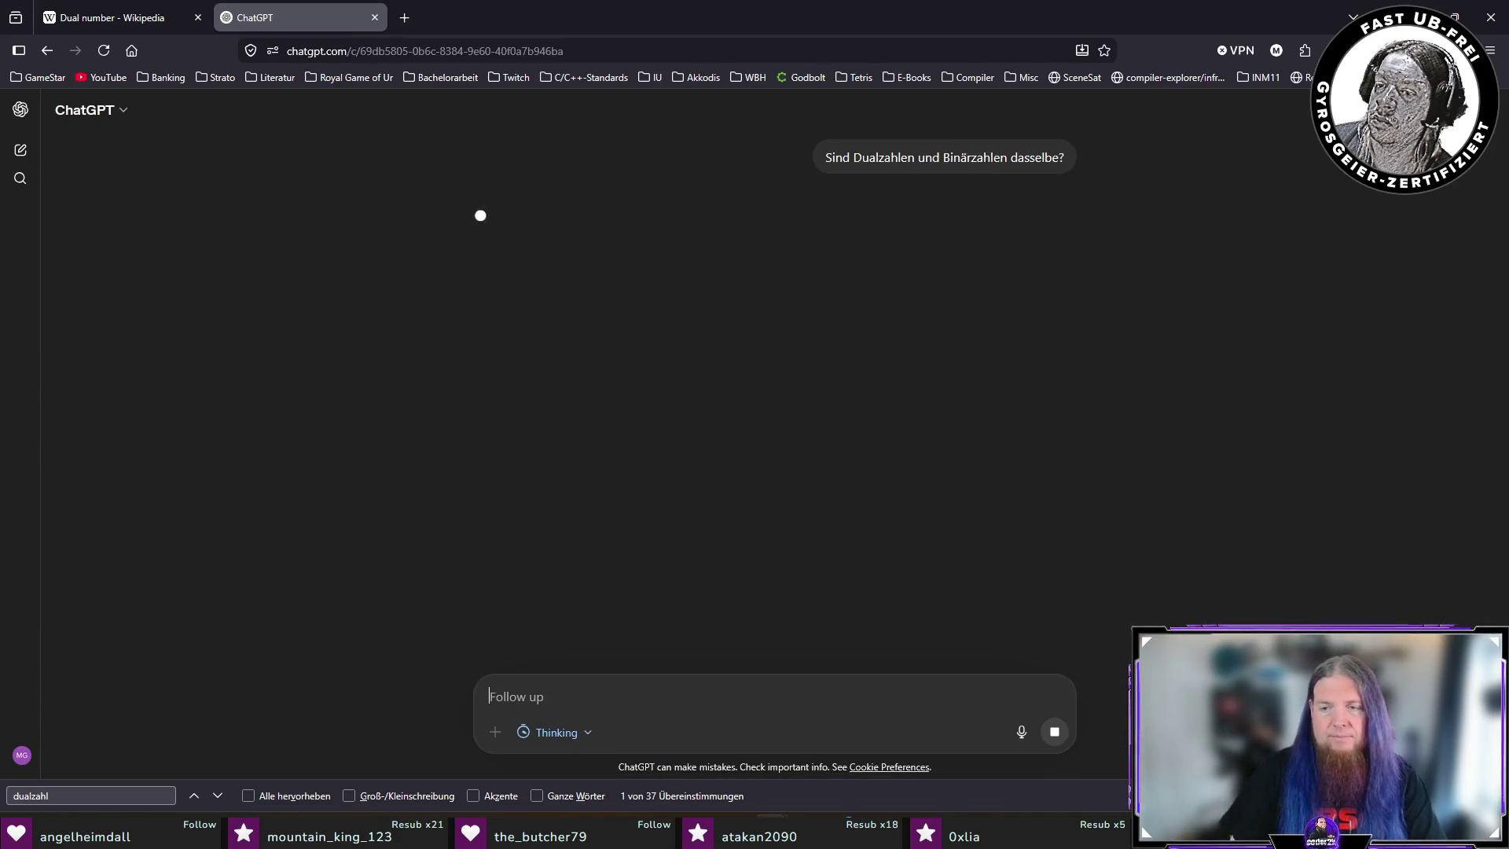
key(Escape)
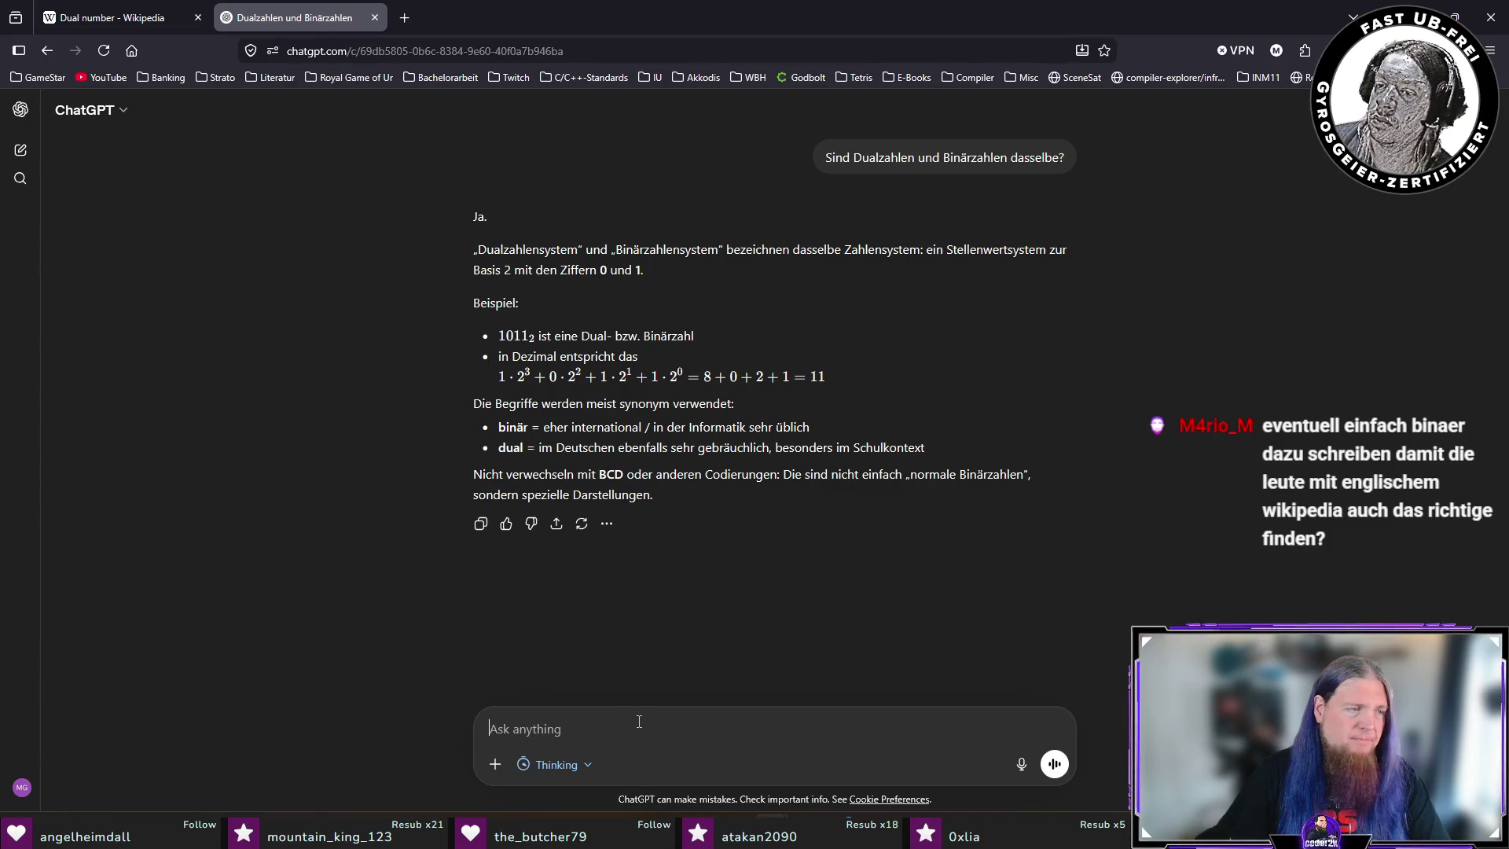
key(alt+Tab)
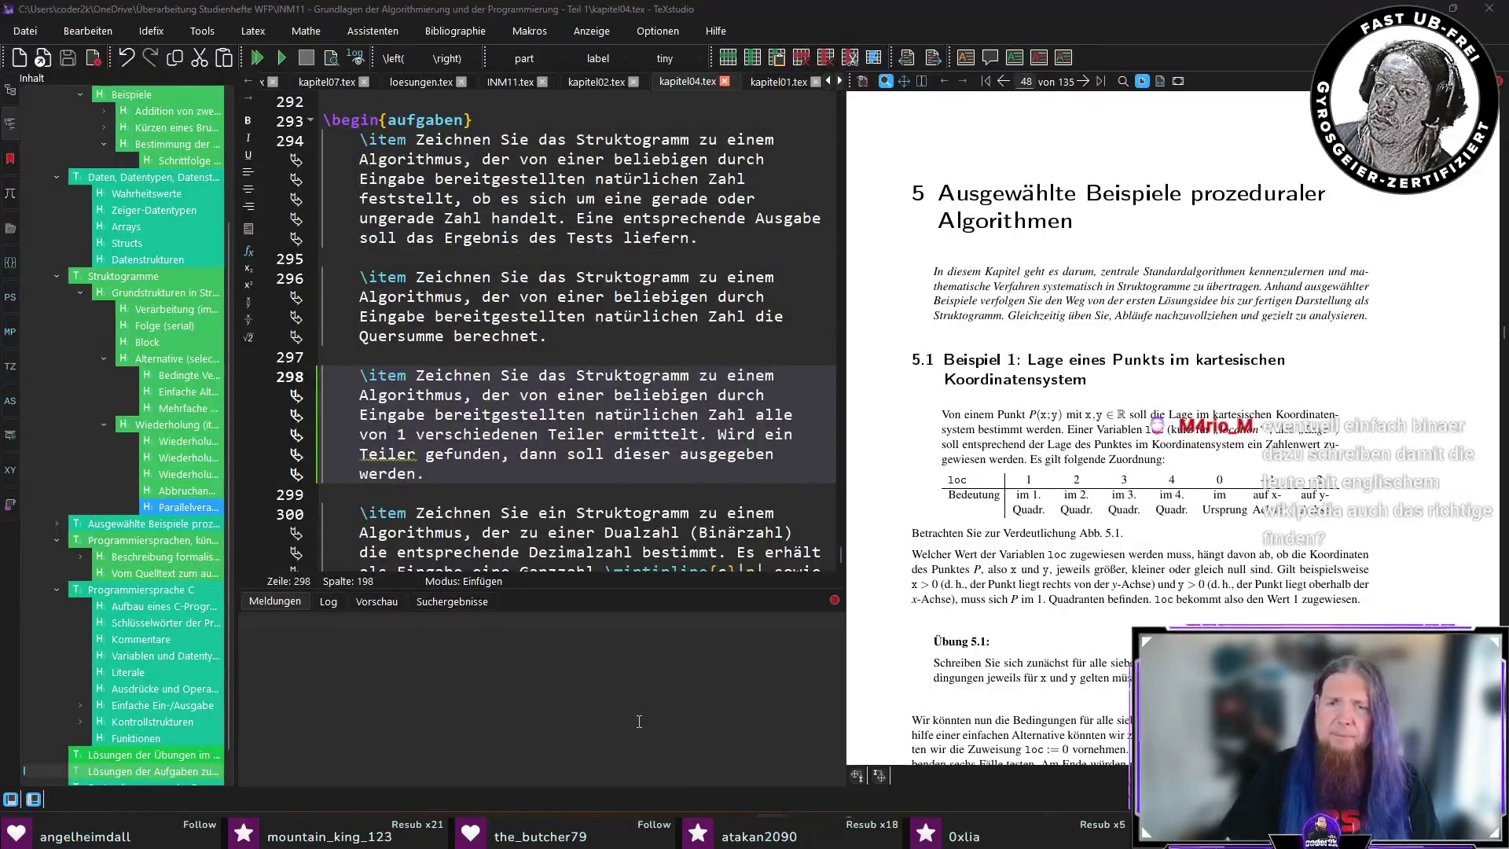
scroll(1045, 511, up, 5)
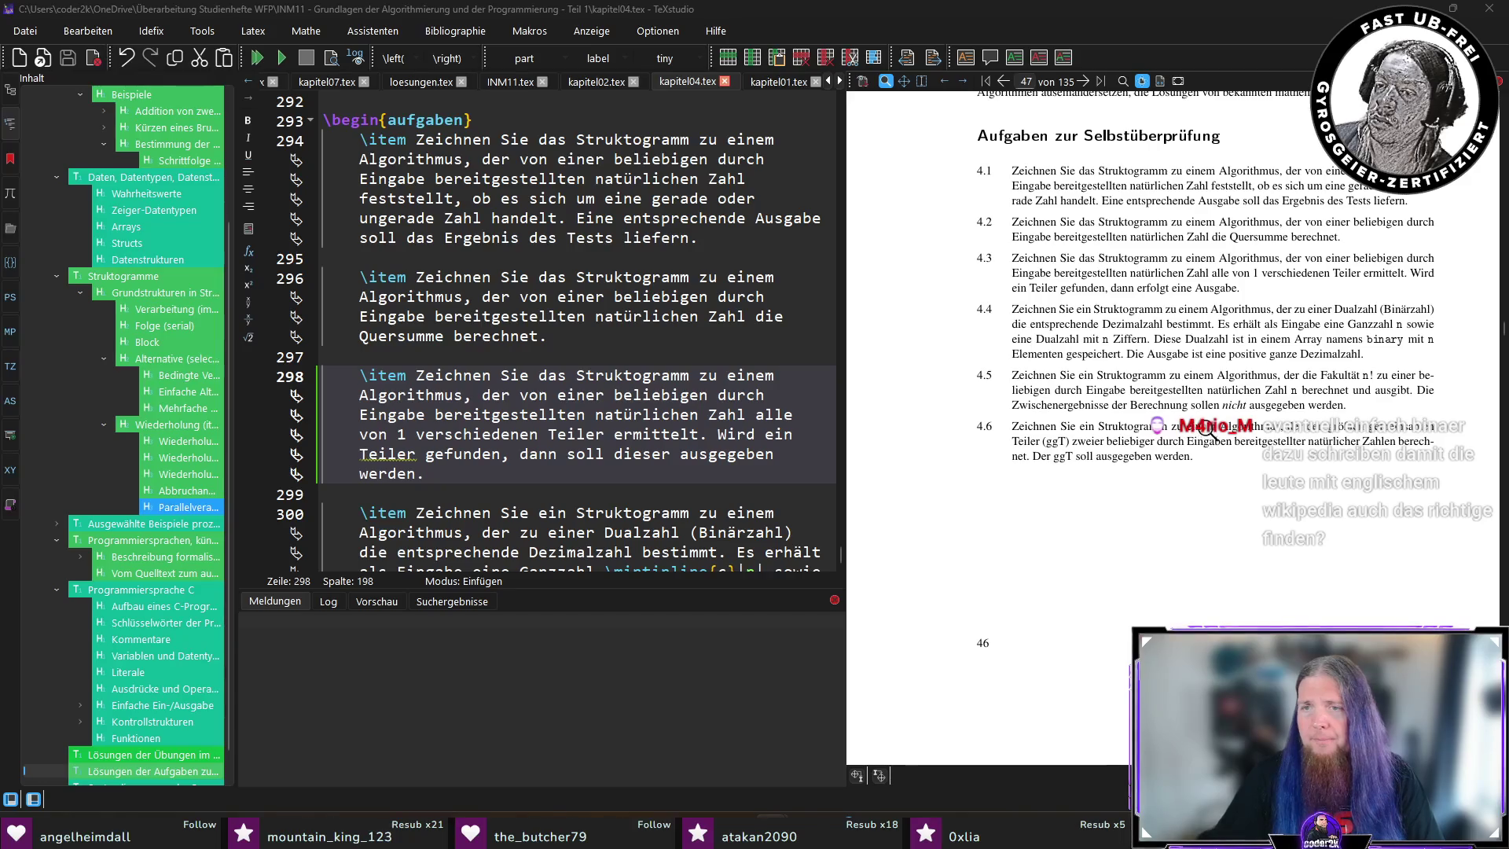
mouse_move(1358, 326)
mouse_down()
mouse_move(1360, 267)
mouse_move(1407, 314)
mouse_move(1362, 314)
mouse_move(1407, 308)
mouse_up()
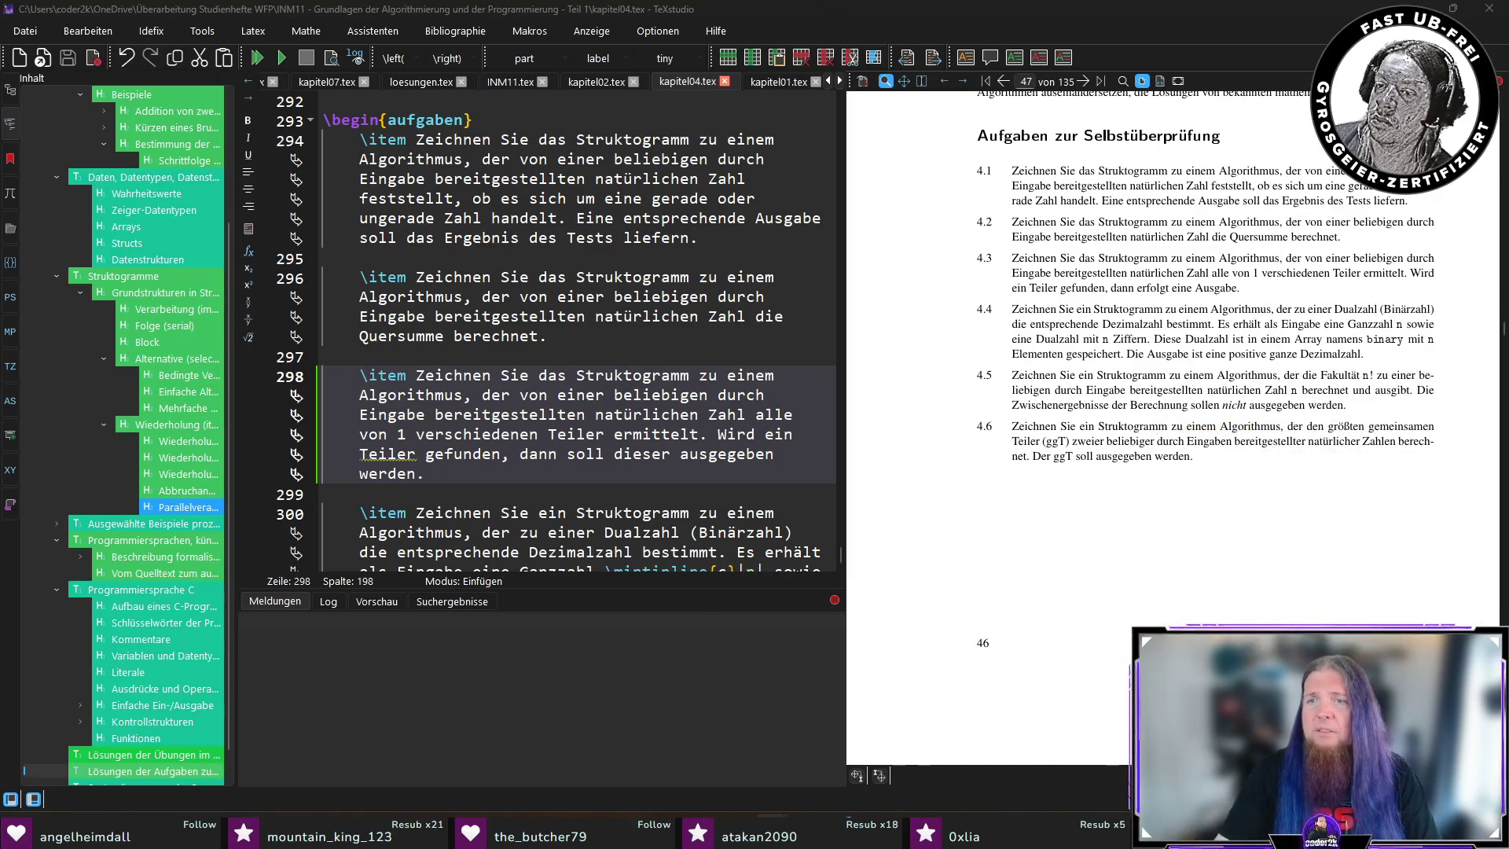
key(alt+Tab)
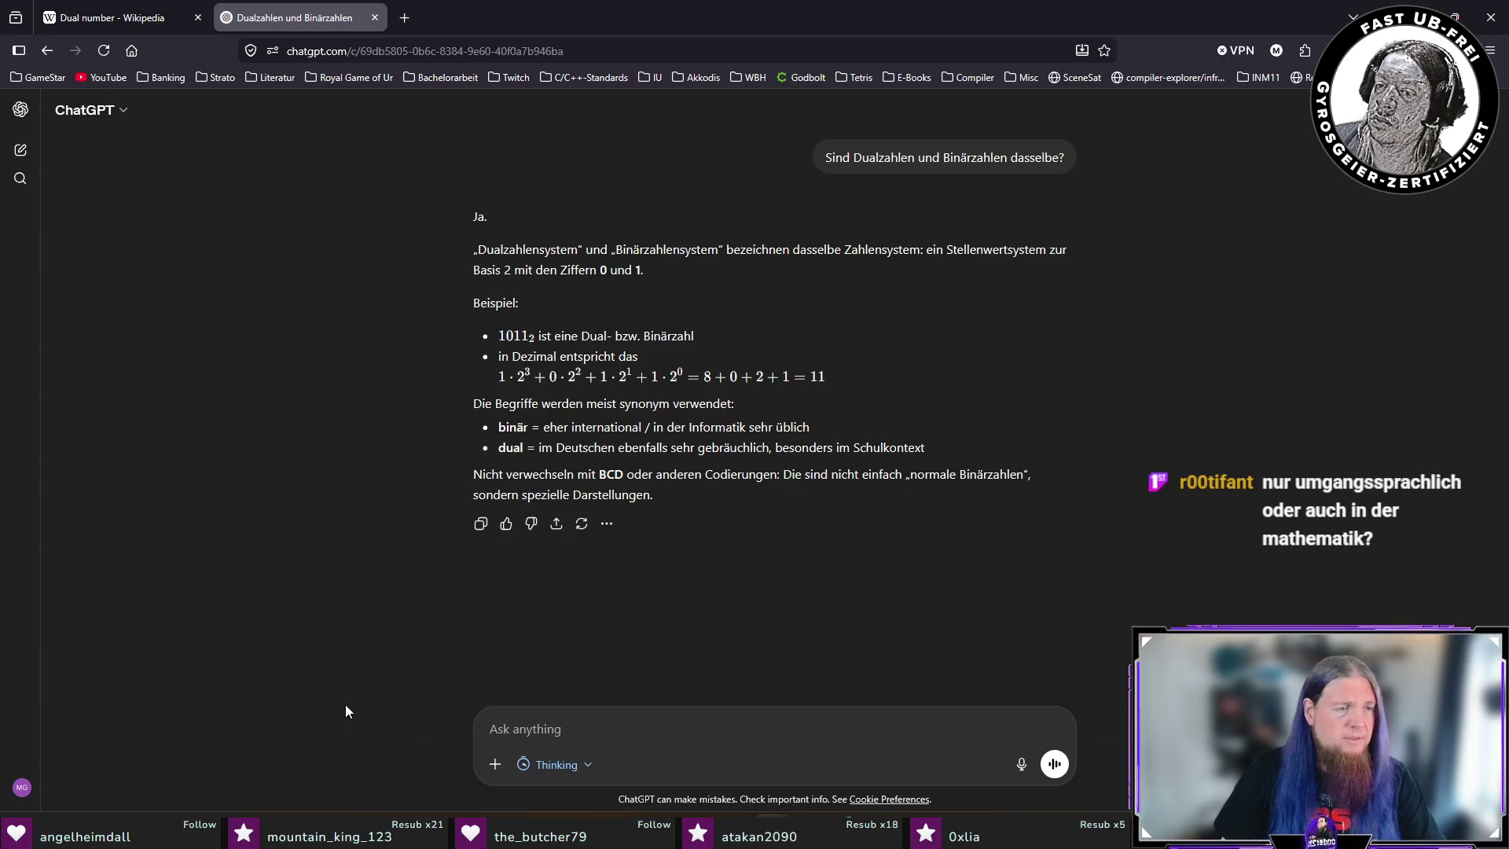
click(610, 737)
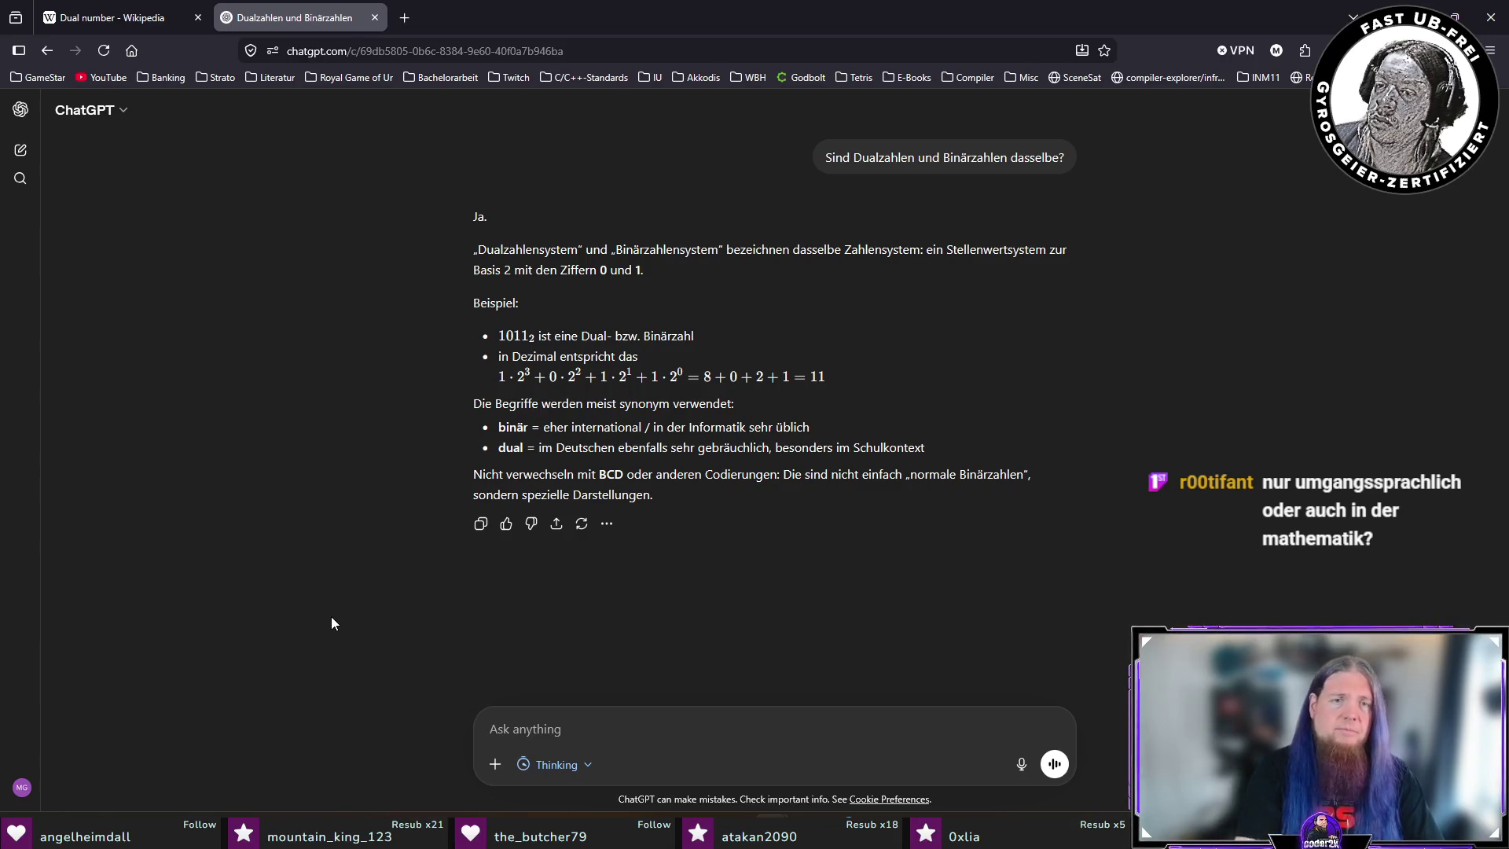
Ask ChatGPT whether Dualzahl is a defined math term, given English 'dual numbers' differs.
text(Ist )
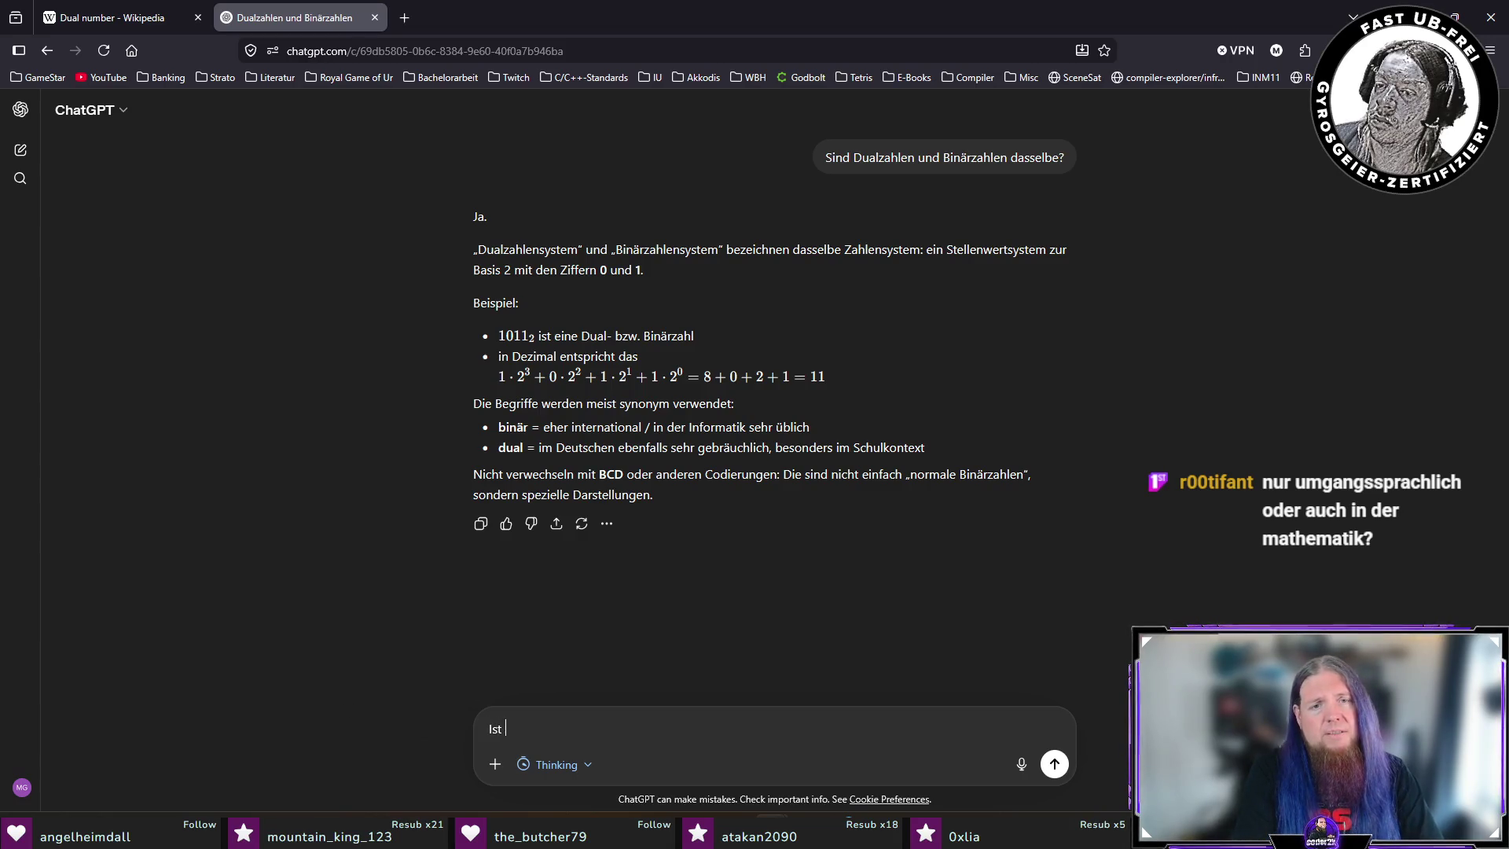
text(Dualzahl dabei auch ein)
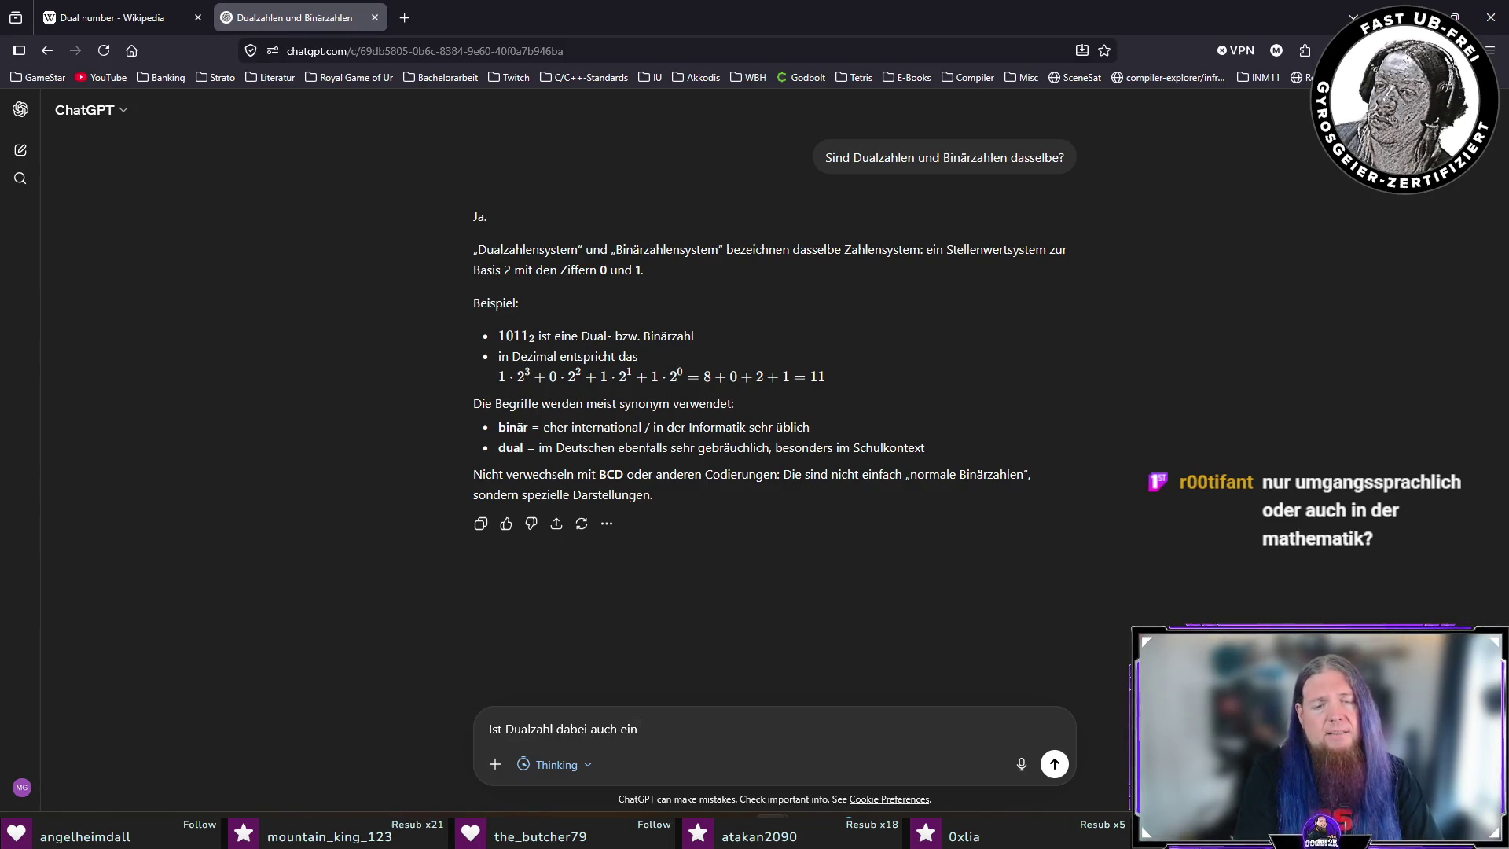
text( fe)
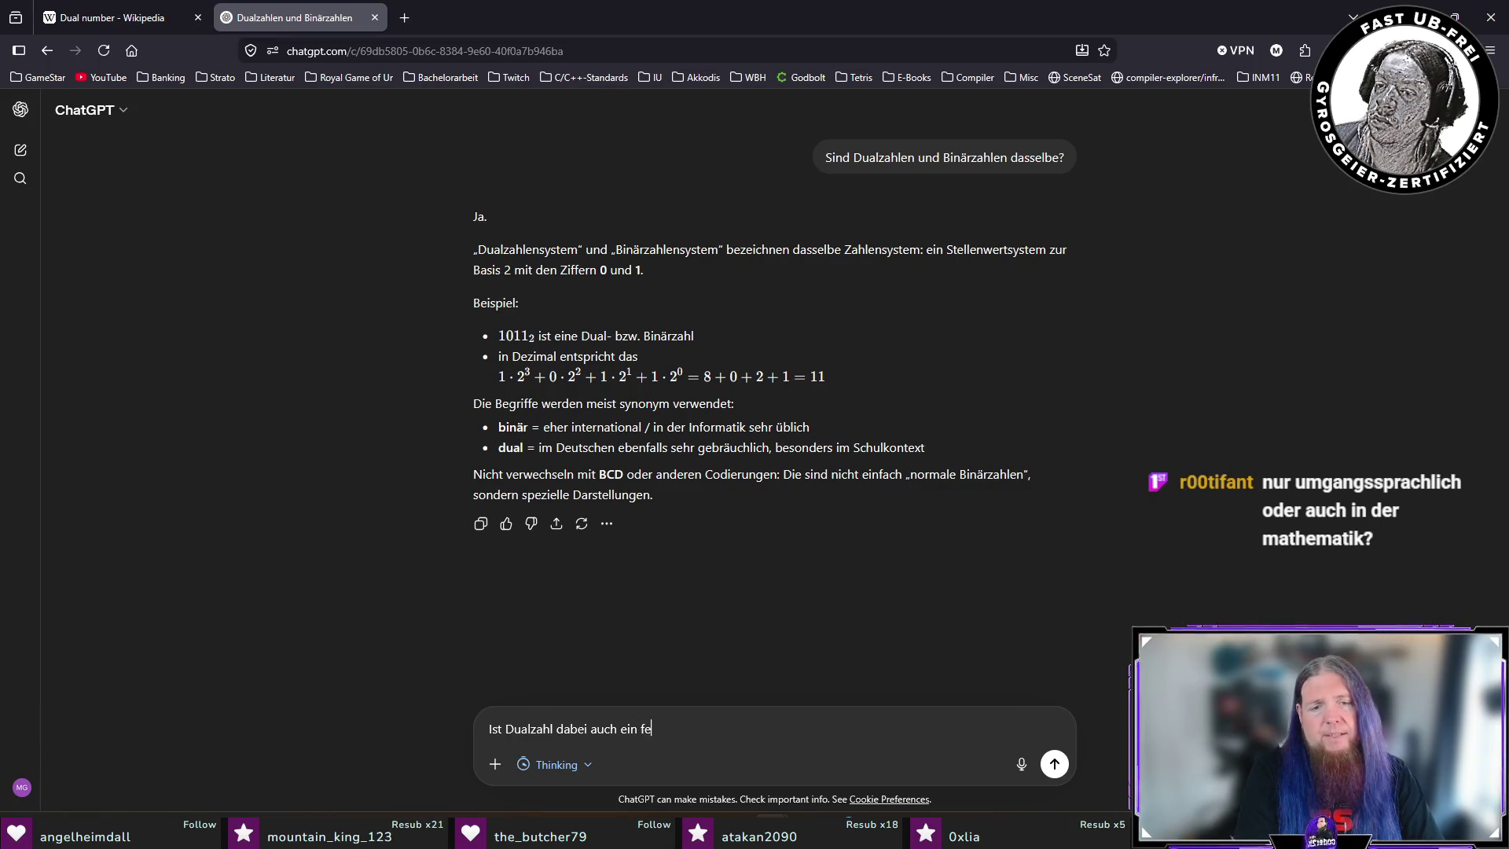
text(st definierter B)
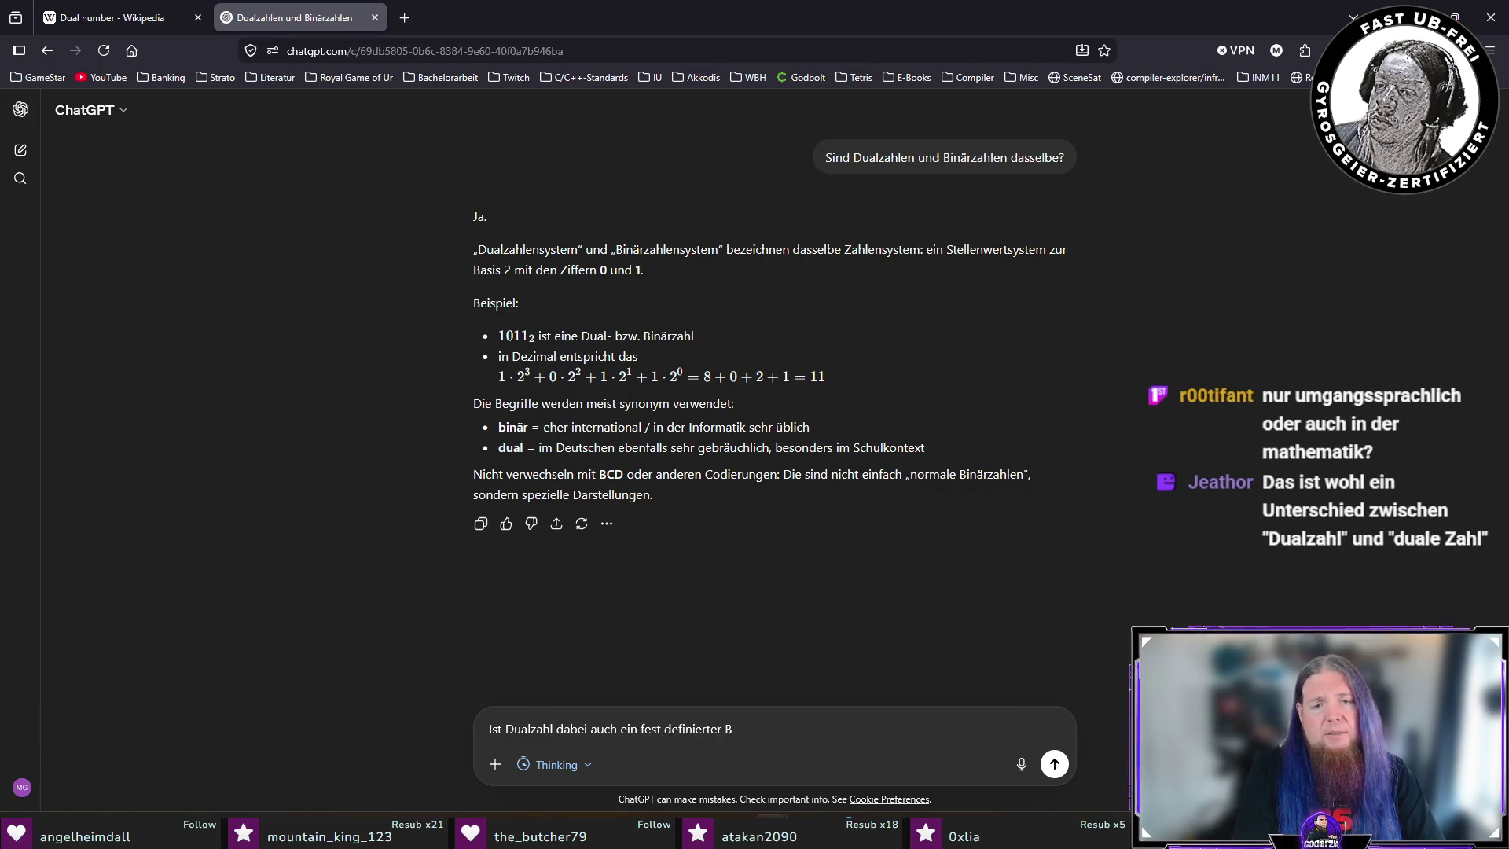
text(egriff in der Mathemati)
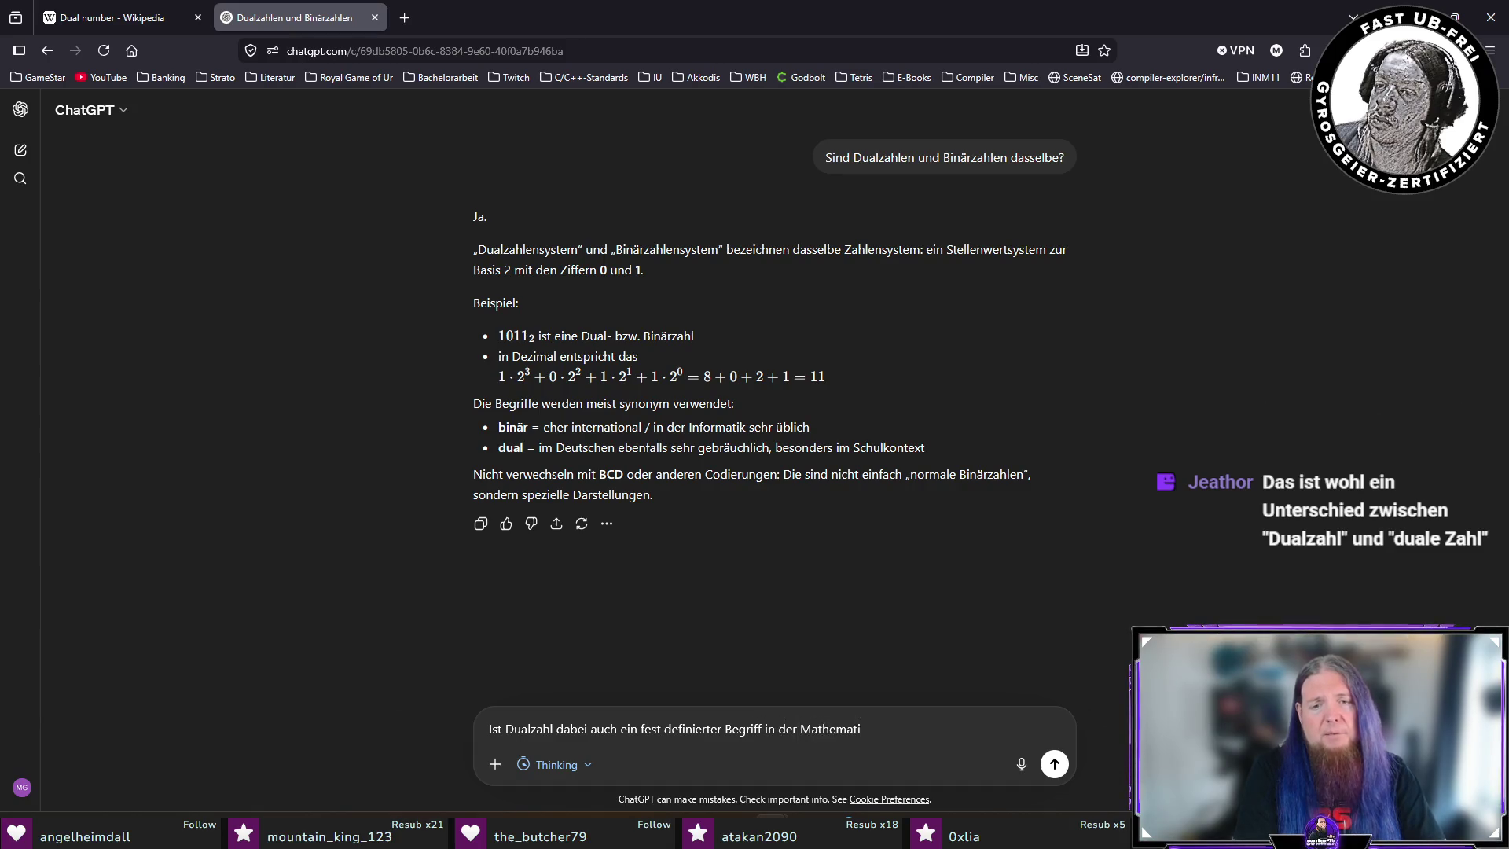
text(k? Im E)
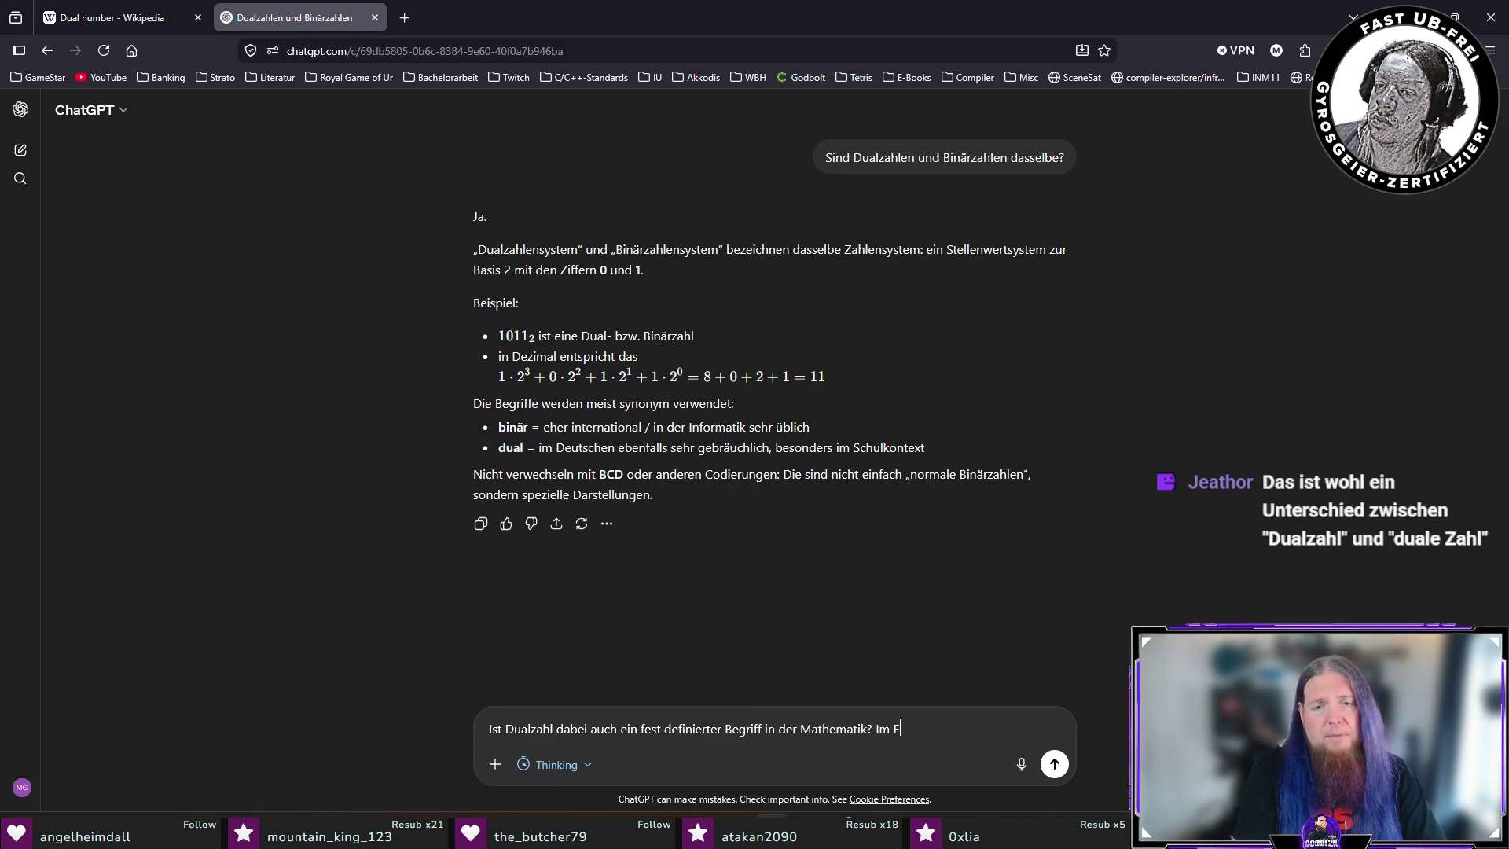
key(BackSpace)
text(englische)
text(n Sprachraum scheinen)
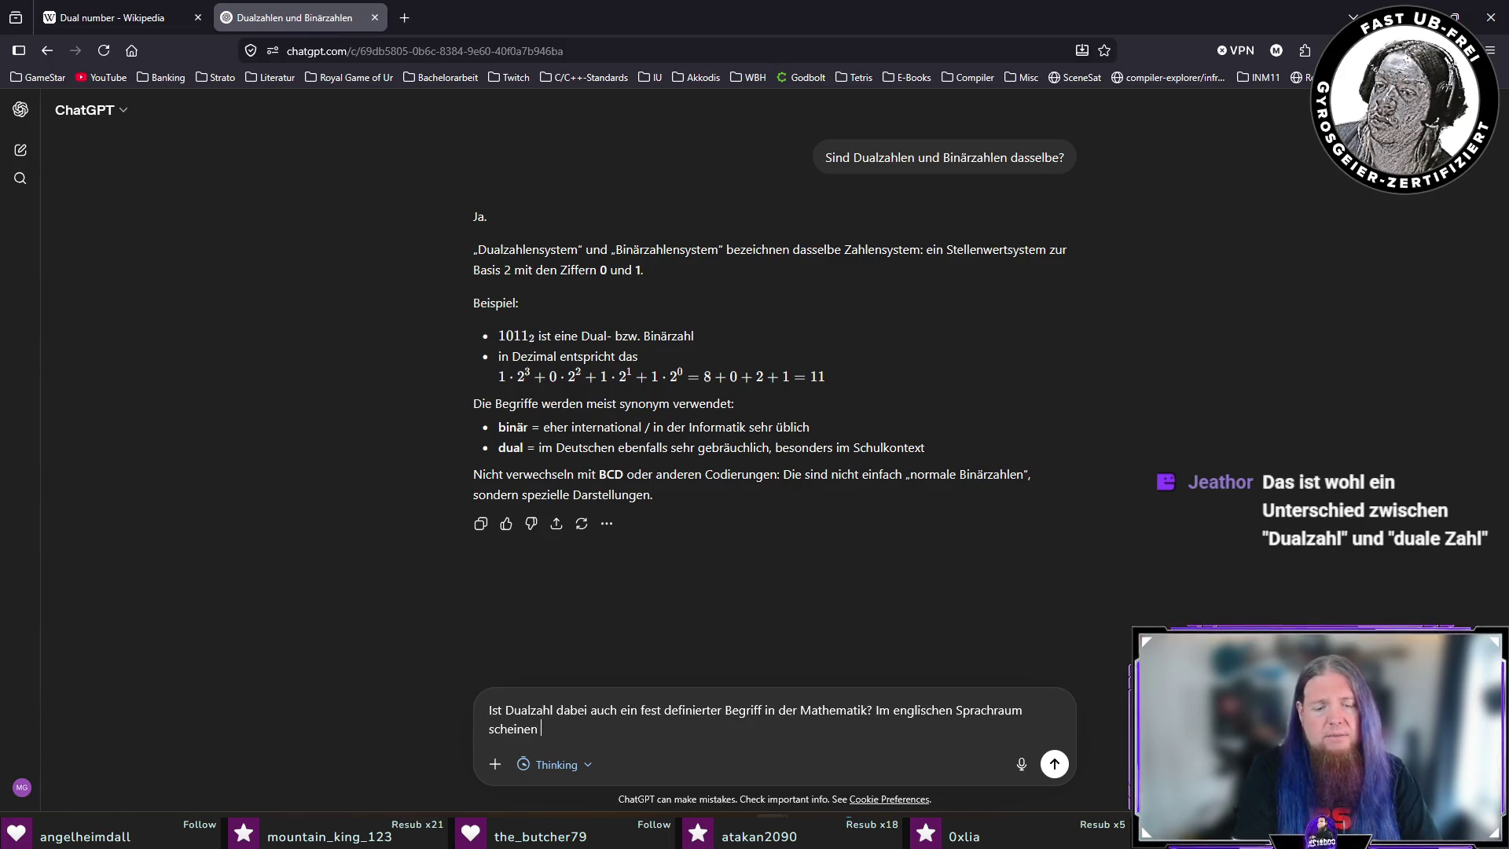
text( „dual number)
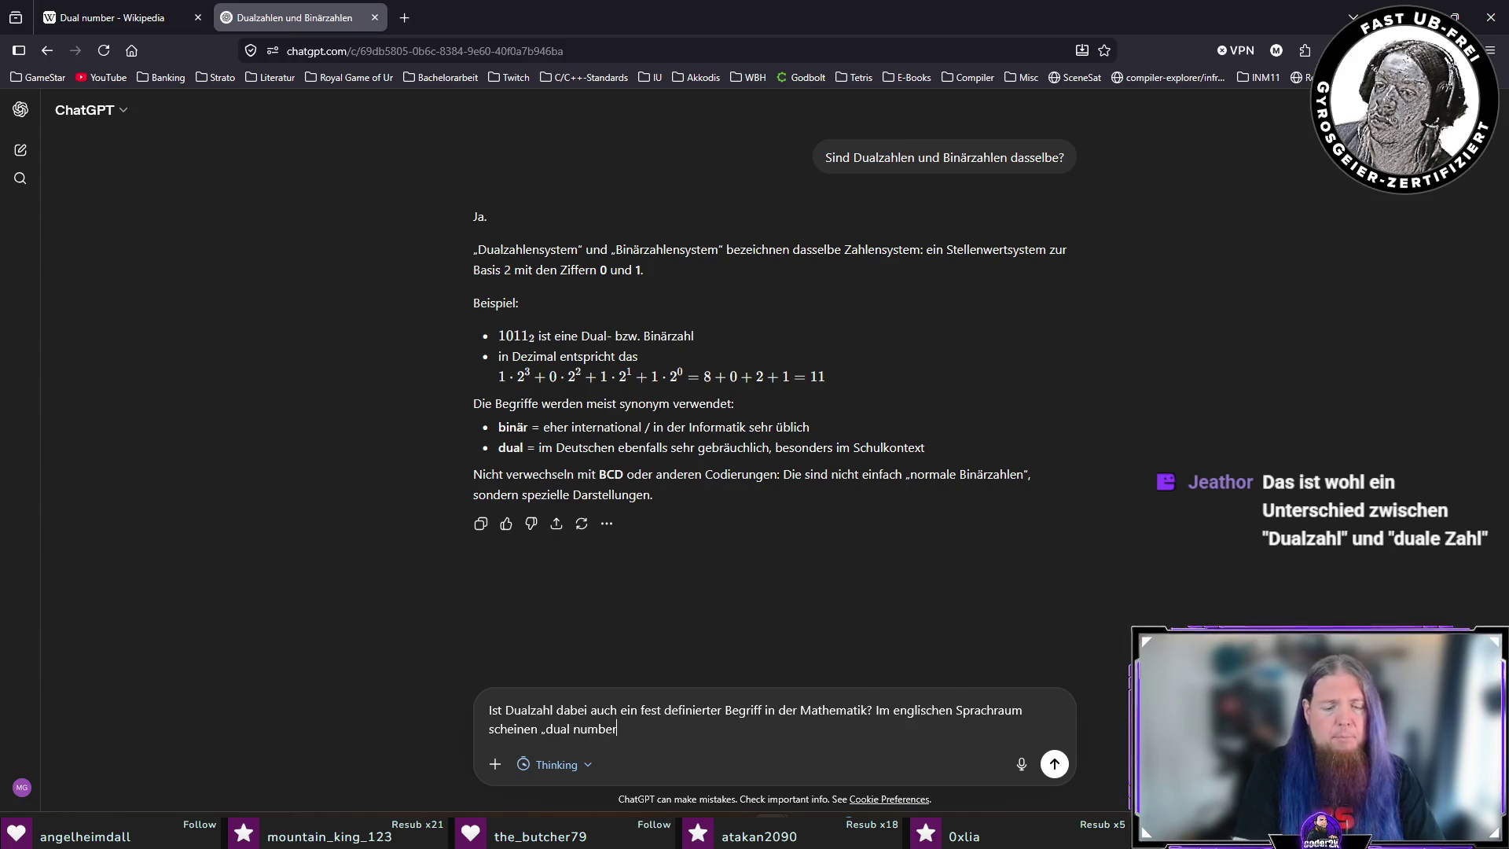
text(s” etwas a)
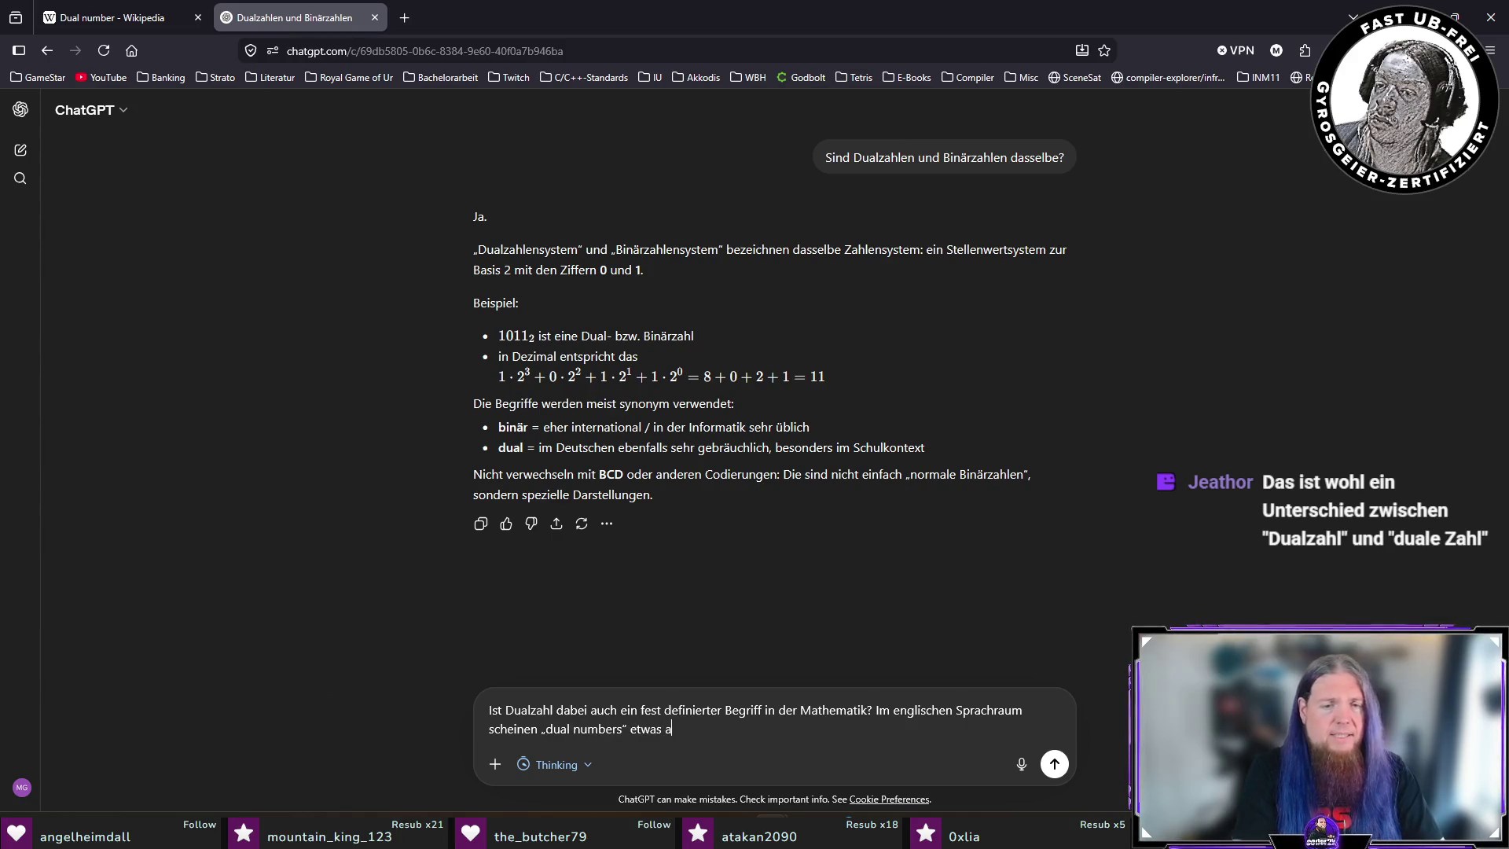
text(nderes zu ebdeu)
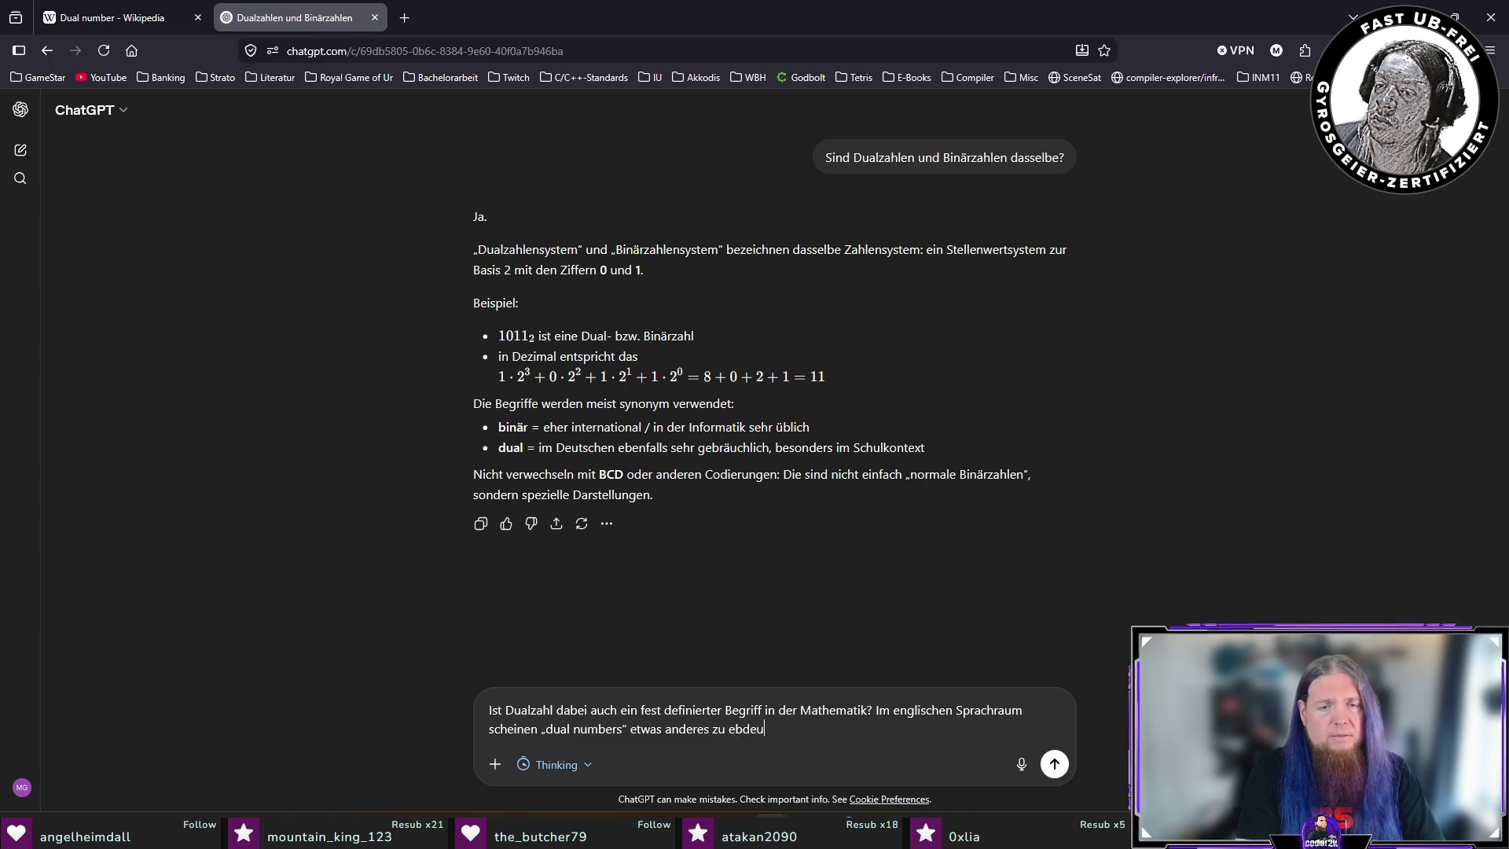
key(BackSpace)
key(BackSpace)
key(BackSpace)
key(BackSpace)
key(BackSpace)
text(bedeuten. Bi)
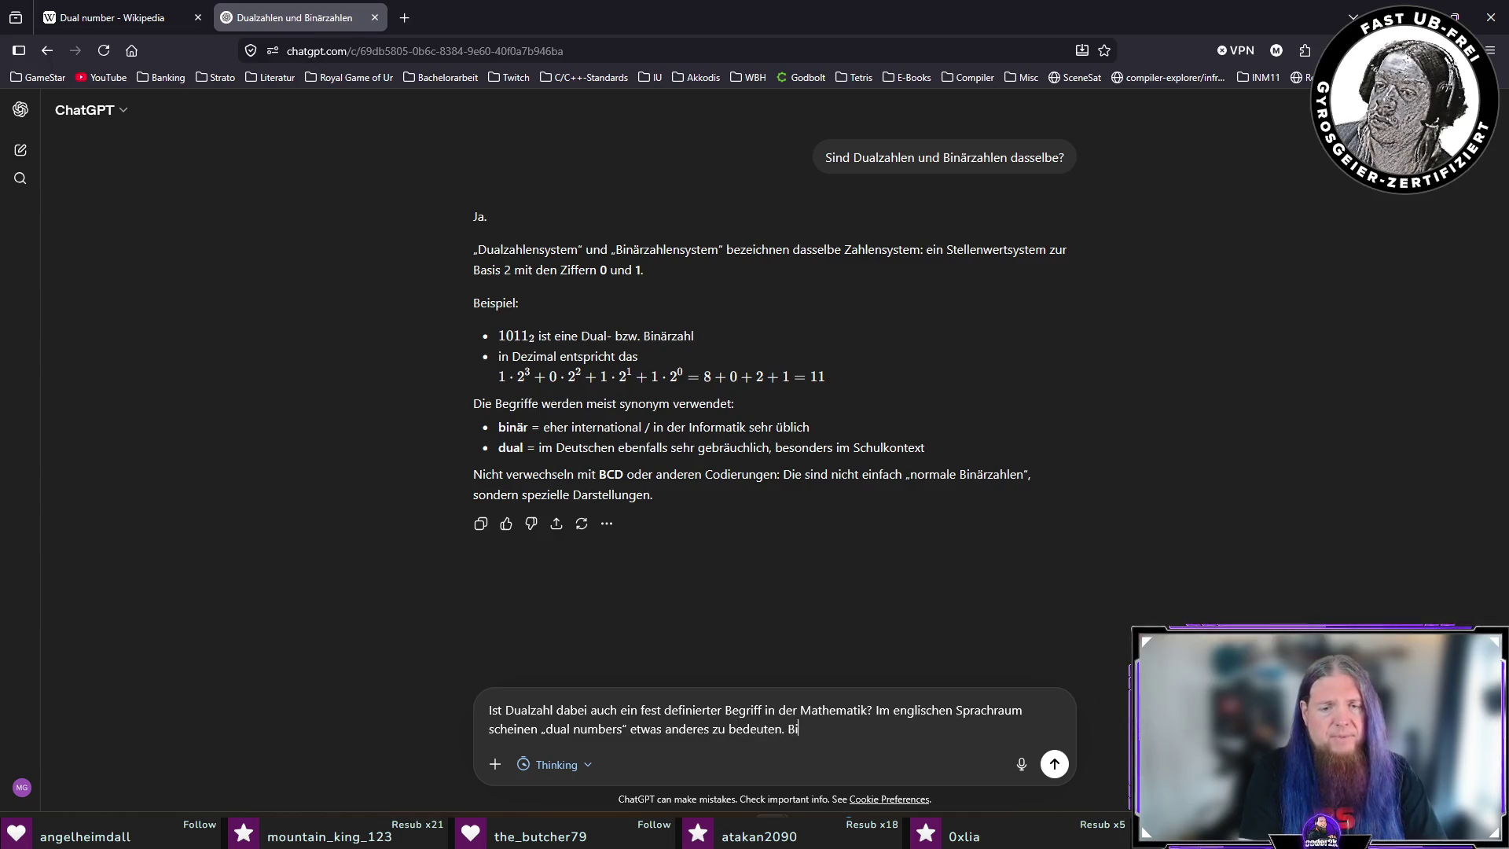
text(tte kläre hier auf.)
key(Return)
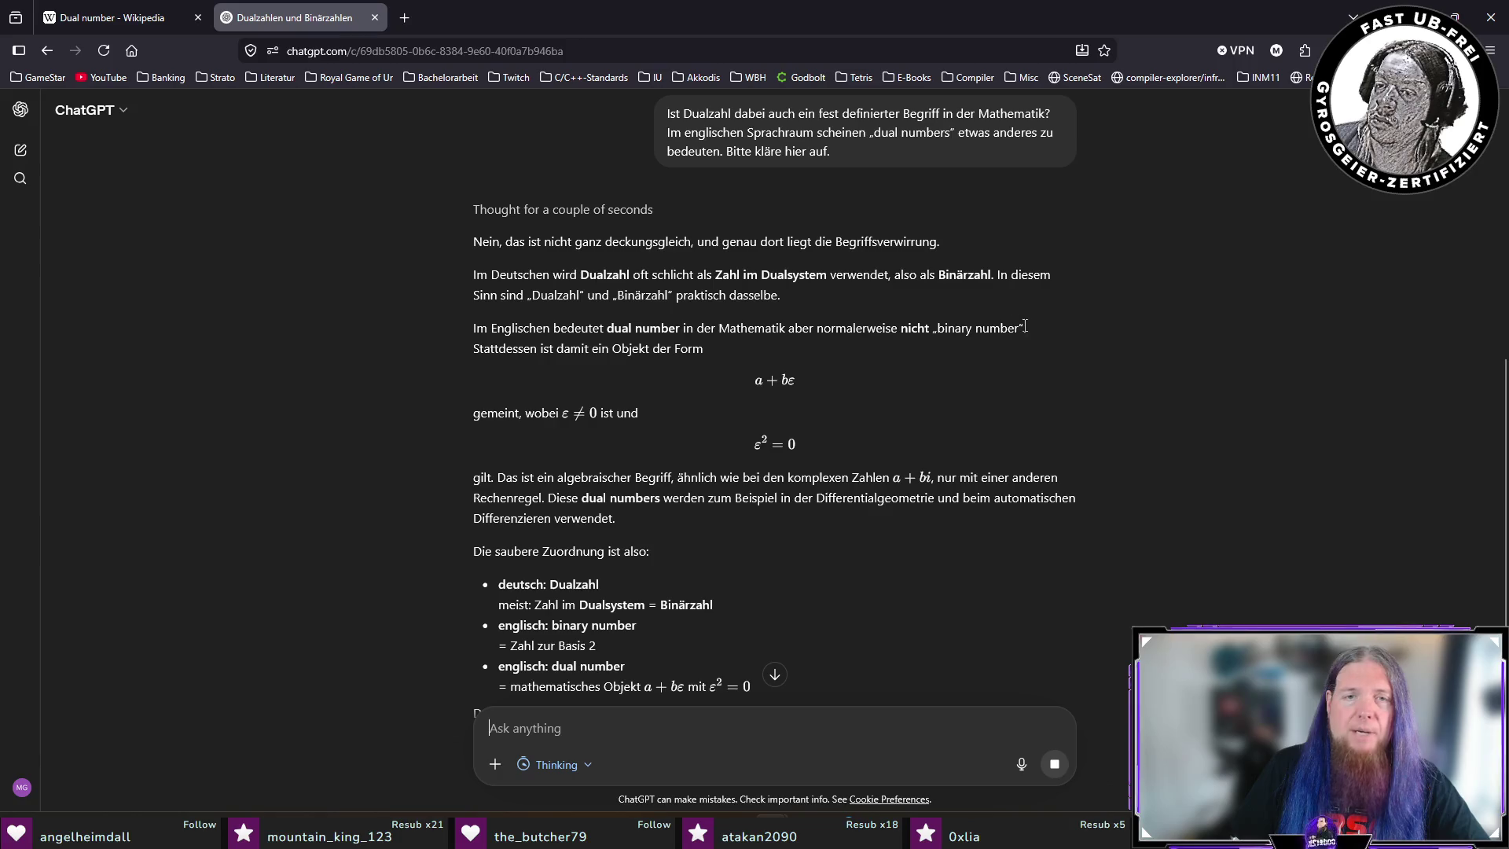
drag(496, 349, 704, 347)
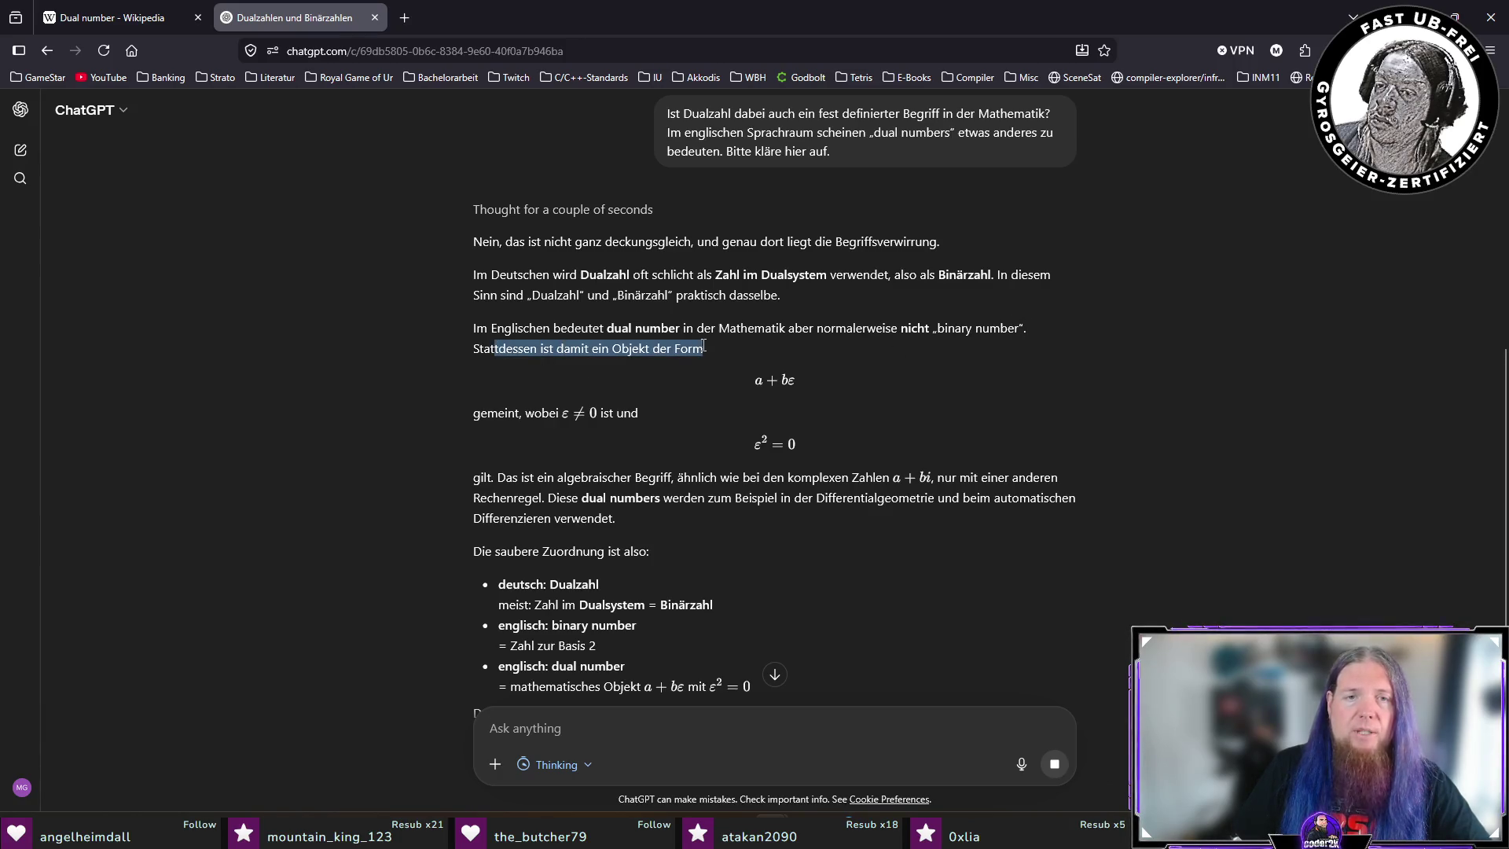
click(746, 343)
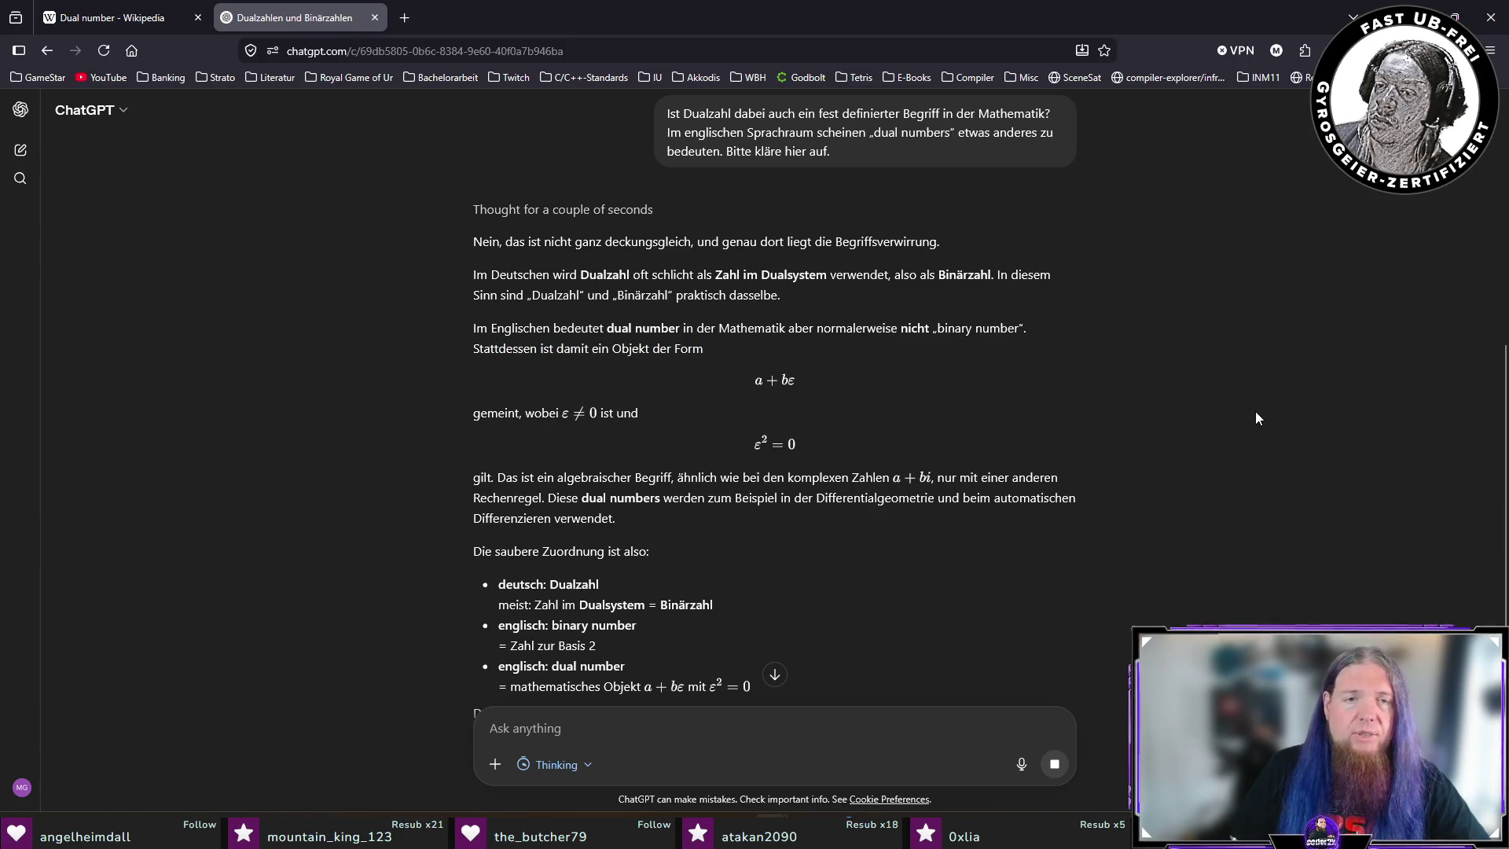
scroll(1256, 412, down, 1)
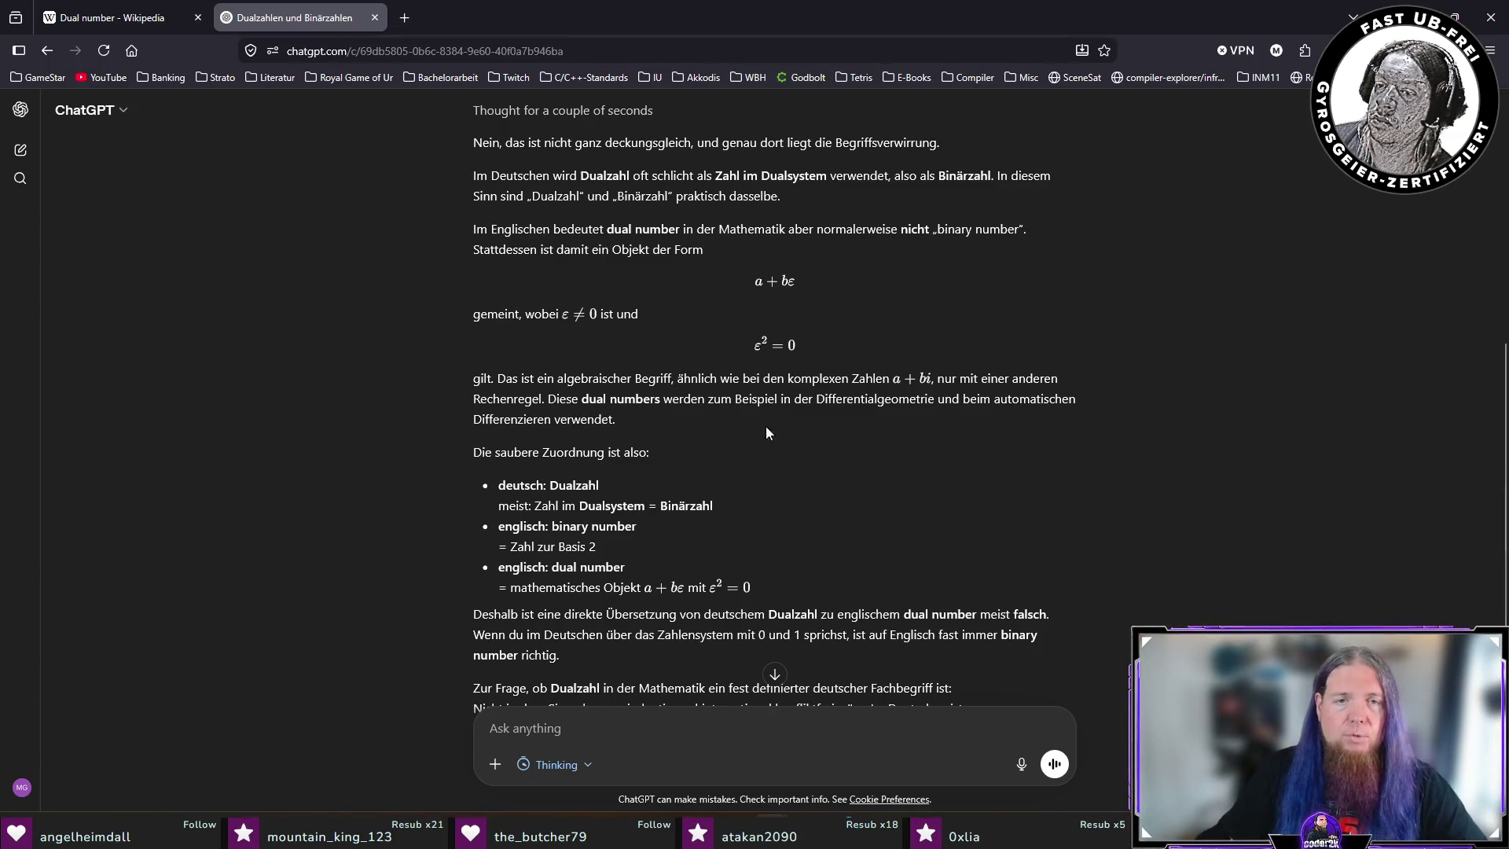
scroll(1224, 470, down, 1)
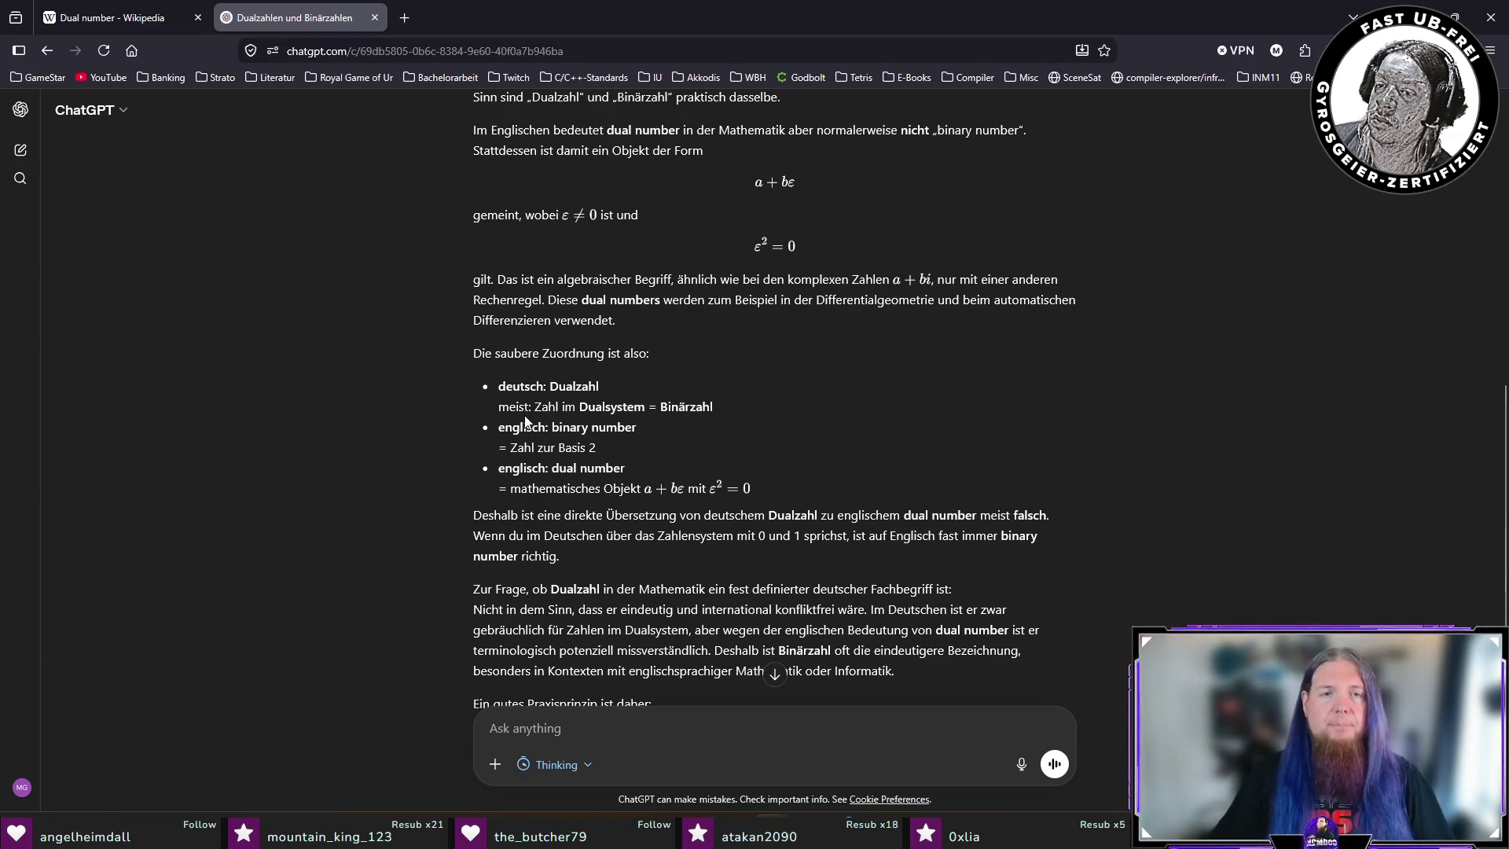
drag(535, 409, 718, 404)
click(1148, 414)
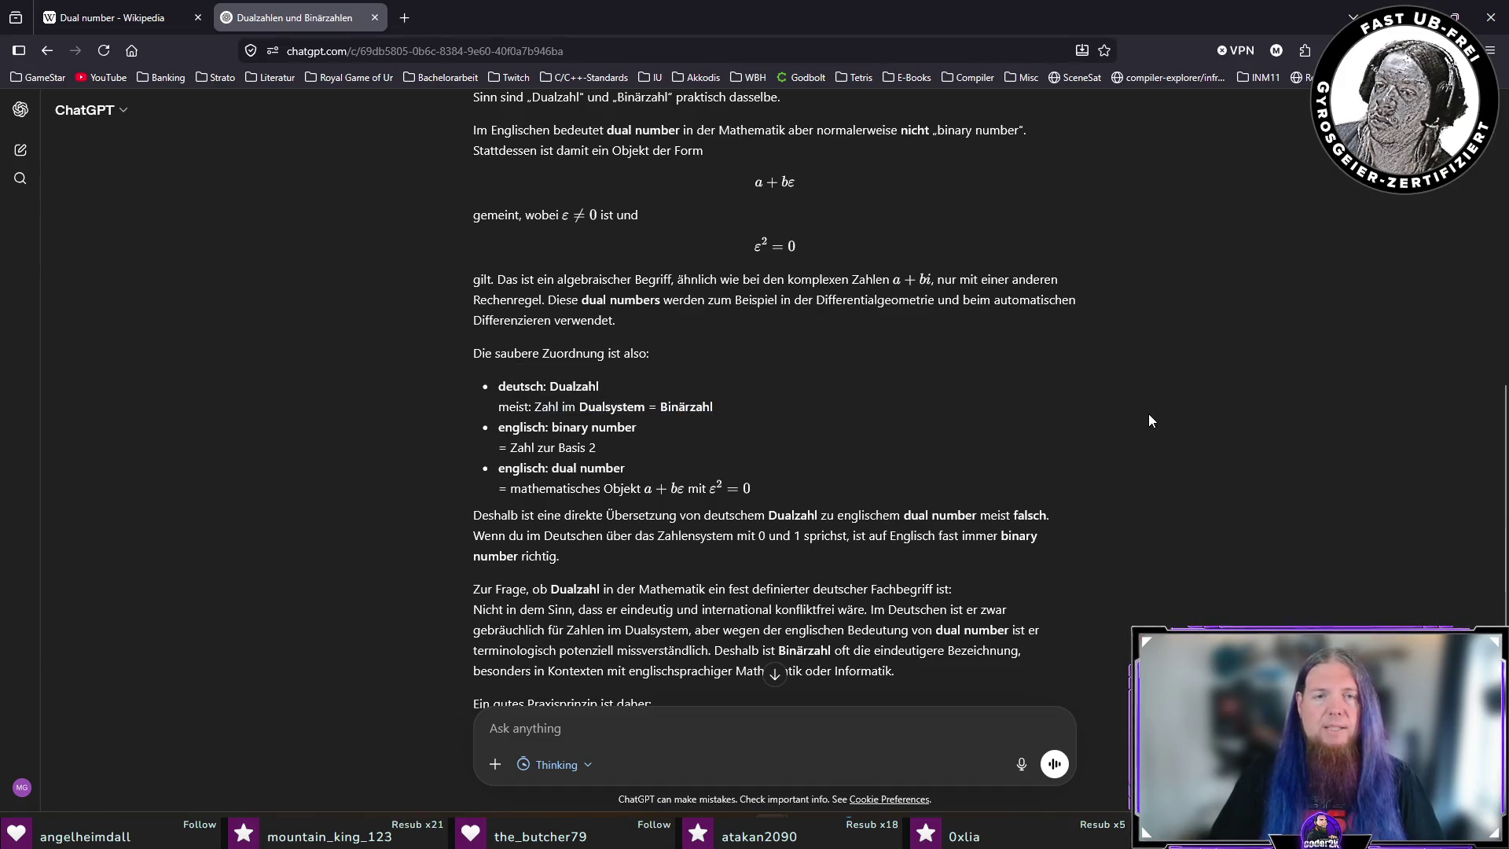
scroll(1380, 451, down, 2)
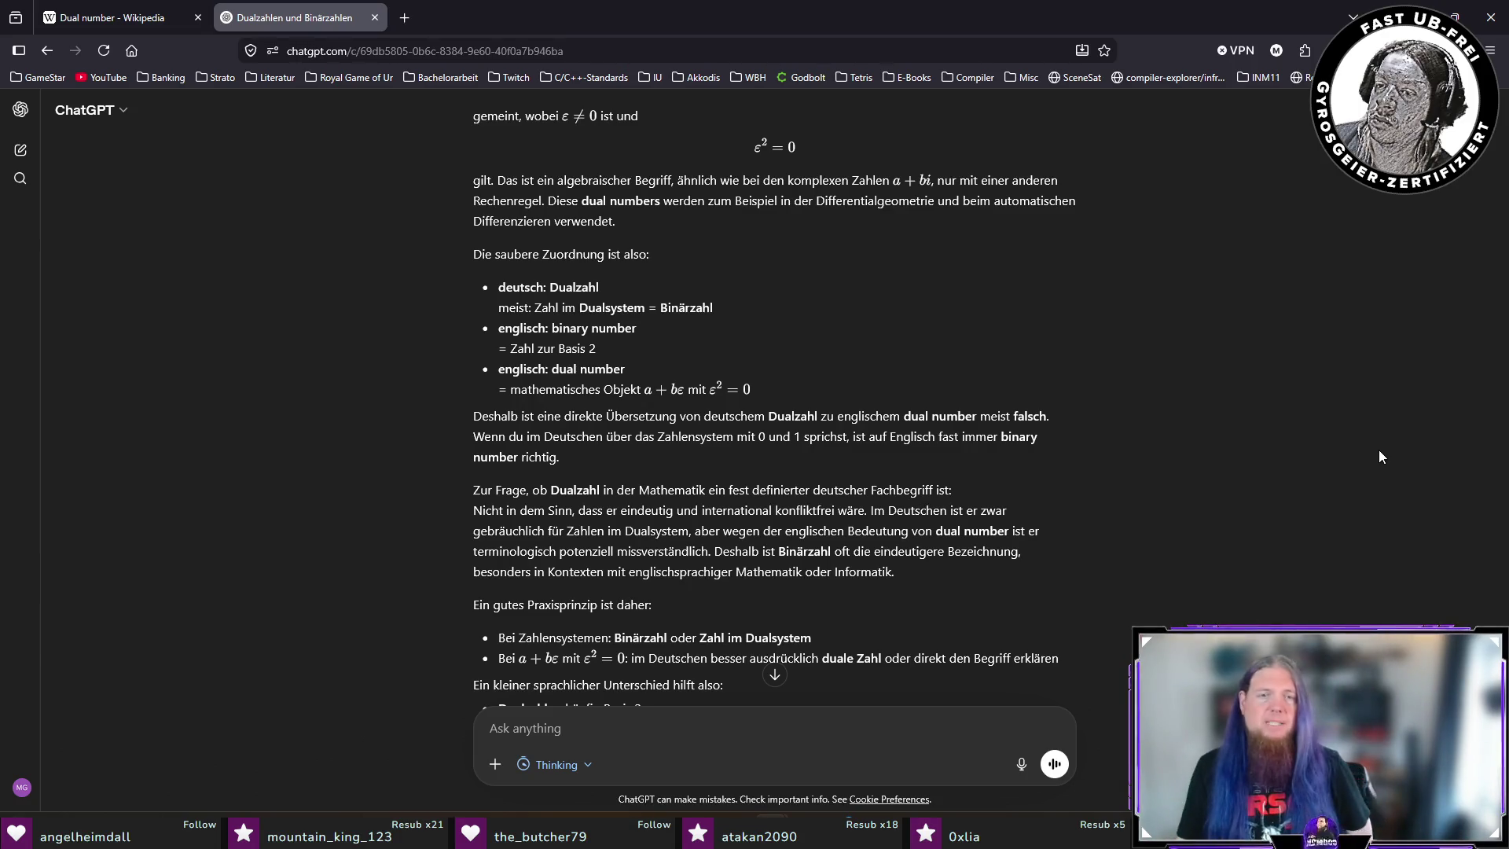
scroll(1354, 468, down, 2)
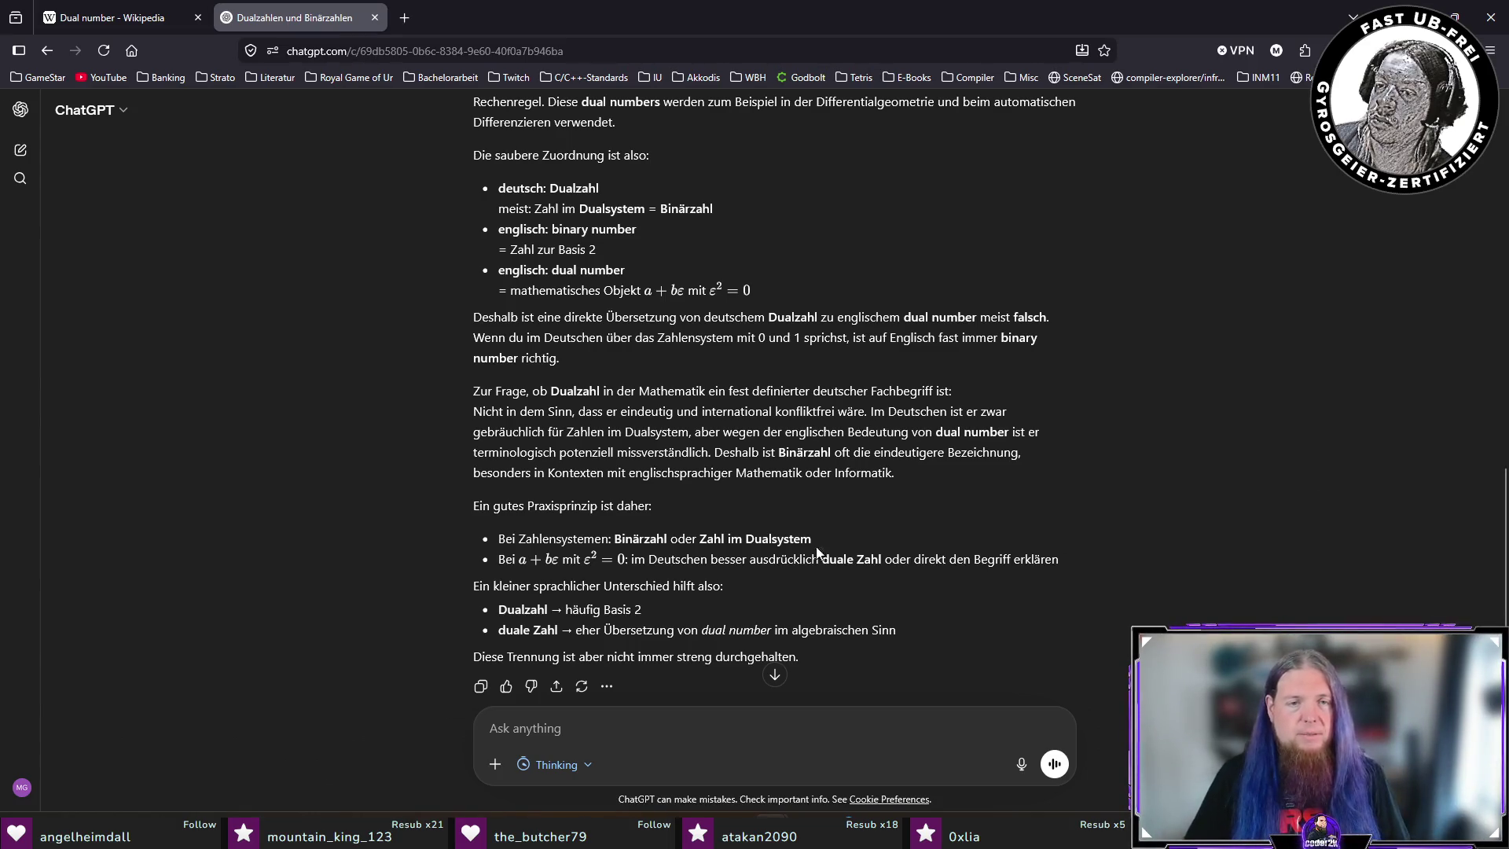
drag(524, 505, 789, 503)
click(1176, 503)
scroll(1176, 503, down, 2)
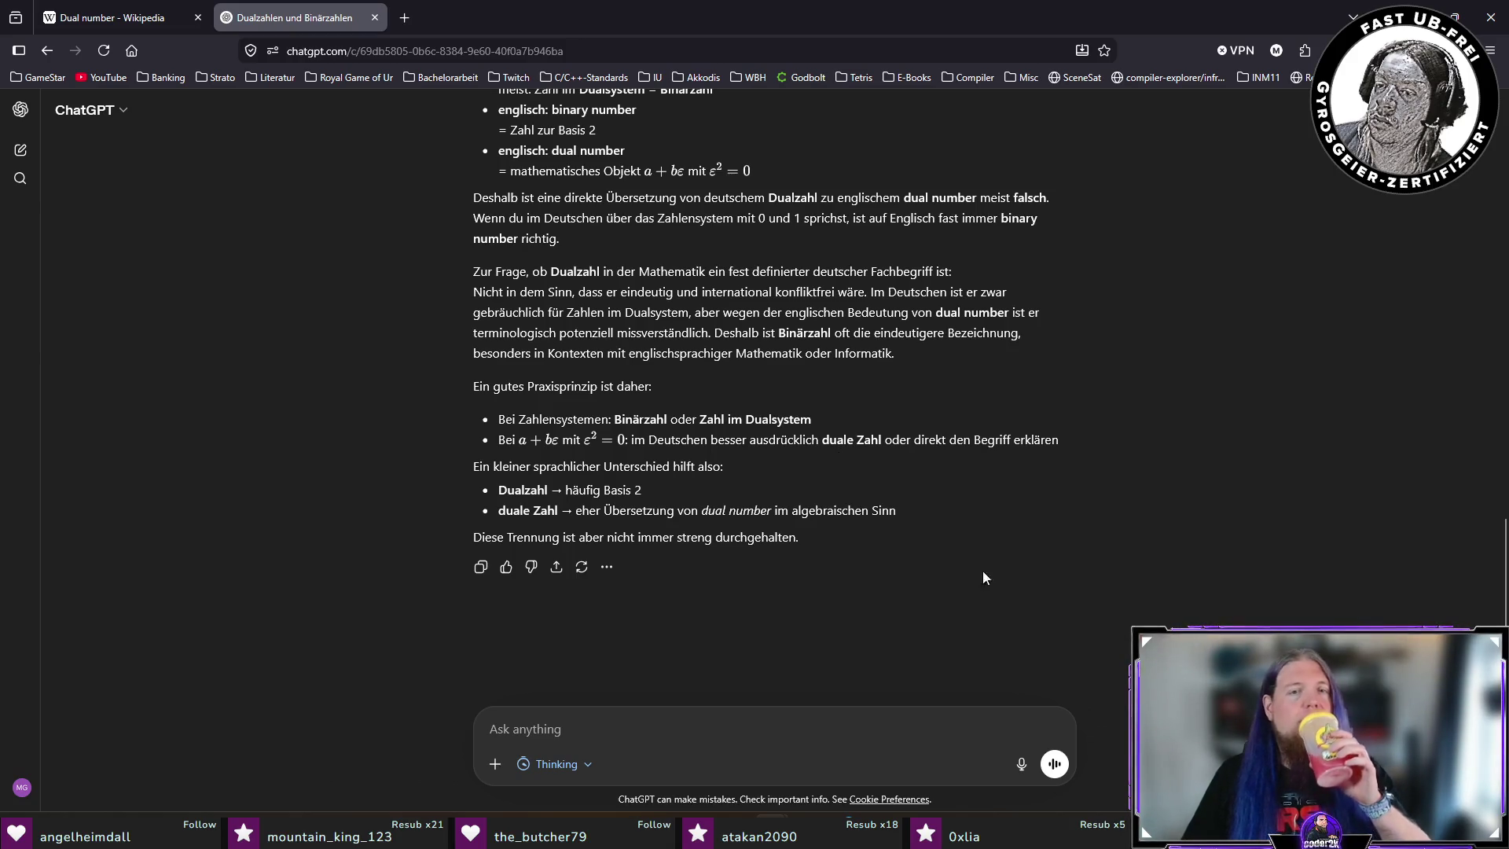
Highlight ChatGPT's advice to say 'duale Zahl' explicitly, then go back to TeXstudio.
drag(672, 440, 1064, 441)
click(1129, 489)
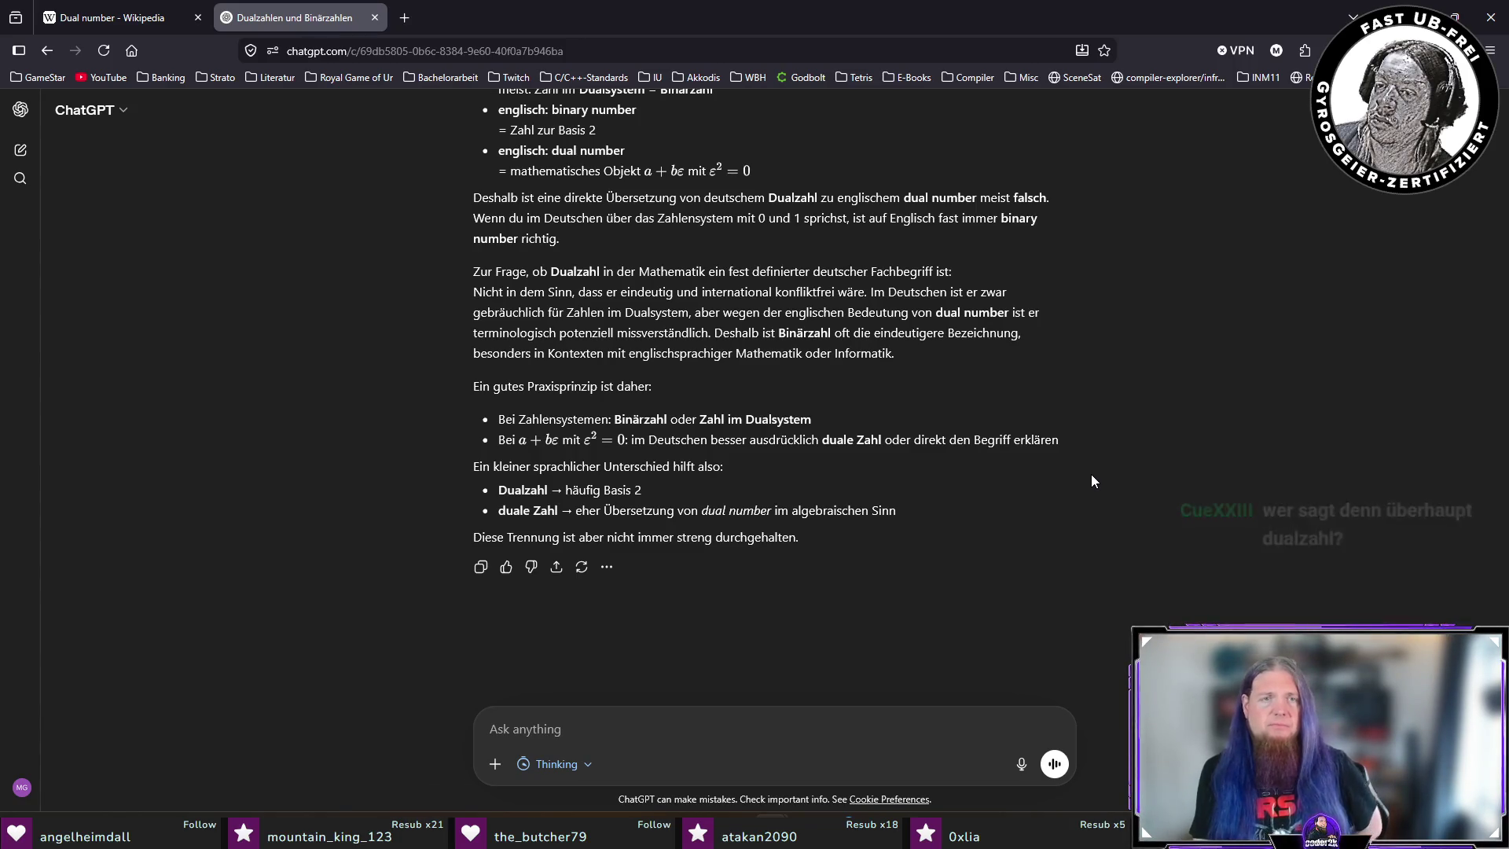
key(alt+Tab)
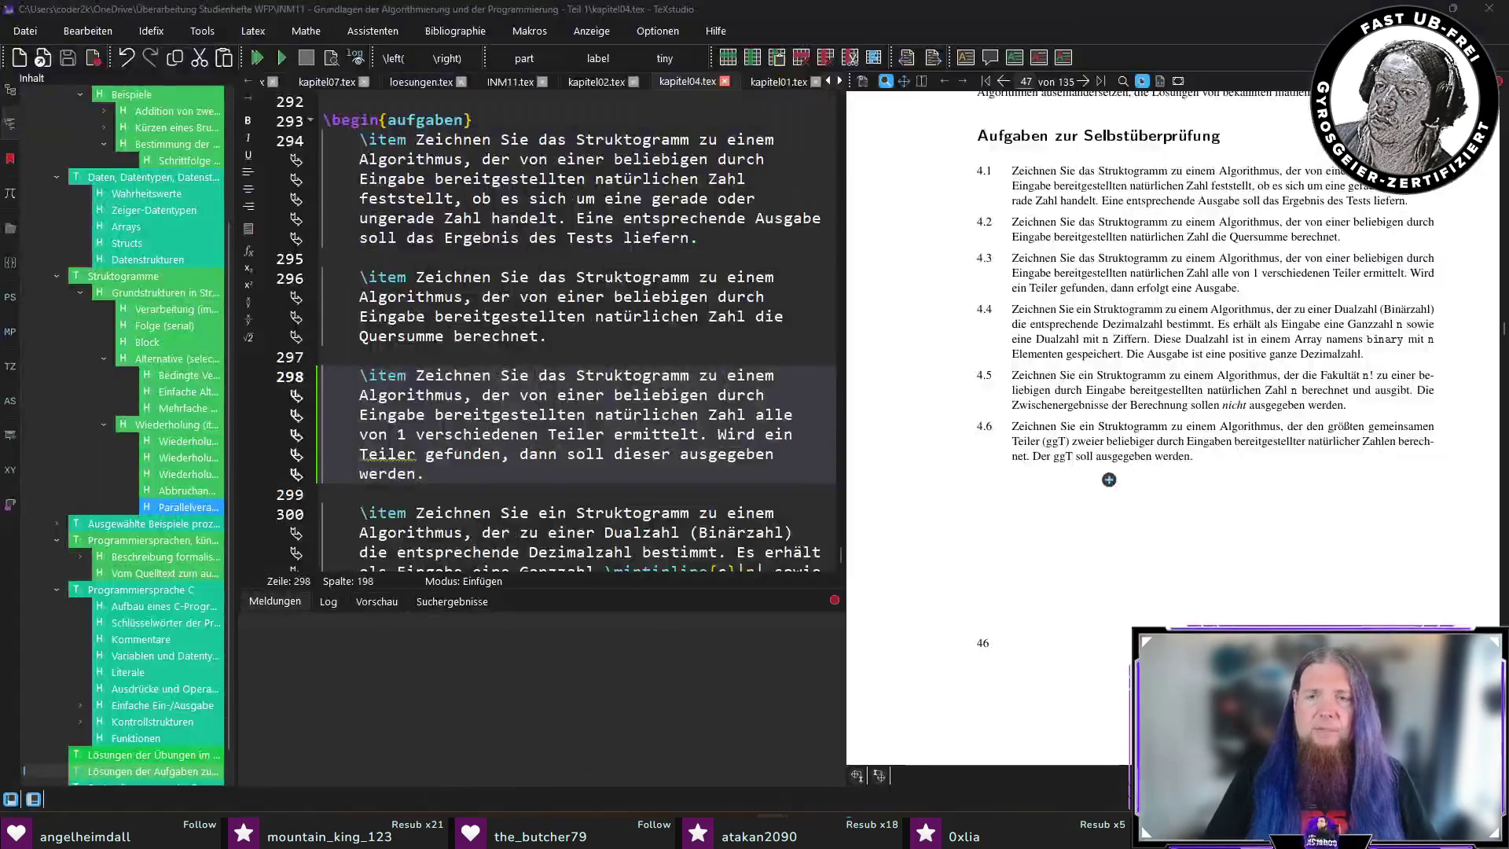
Zoom the preview, place the cursor at the end of line 298, then switch to Twitch.
drag(1407, 310, 1352, 311)
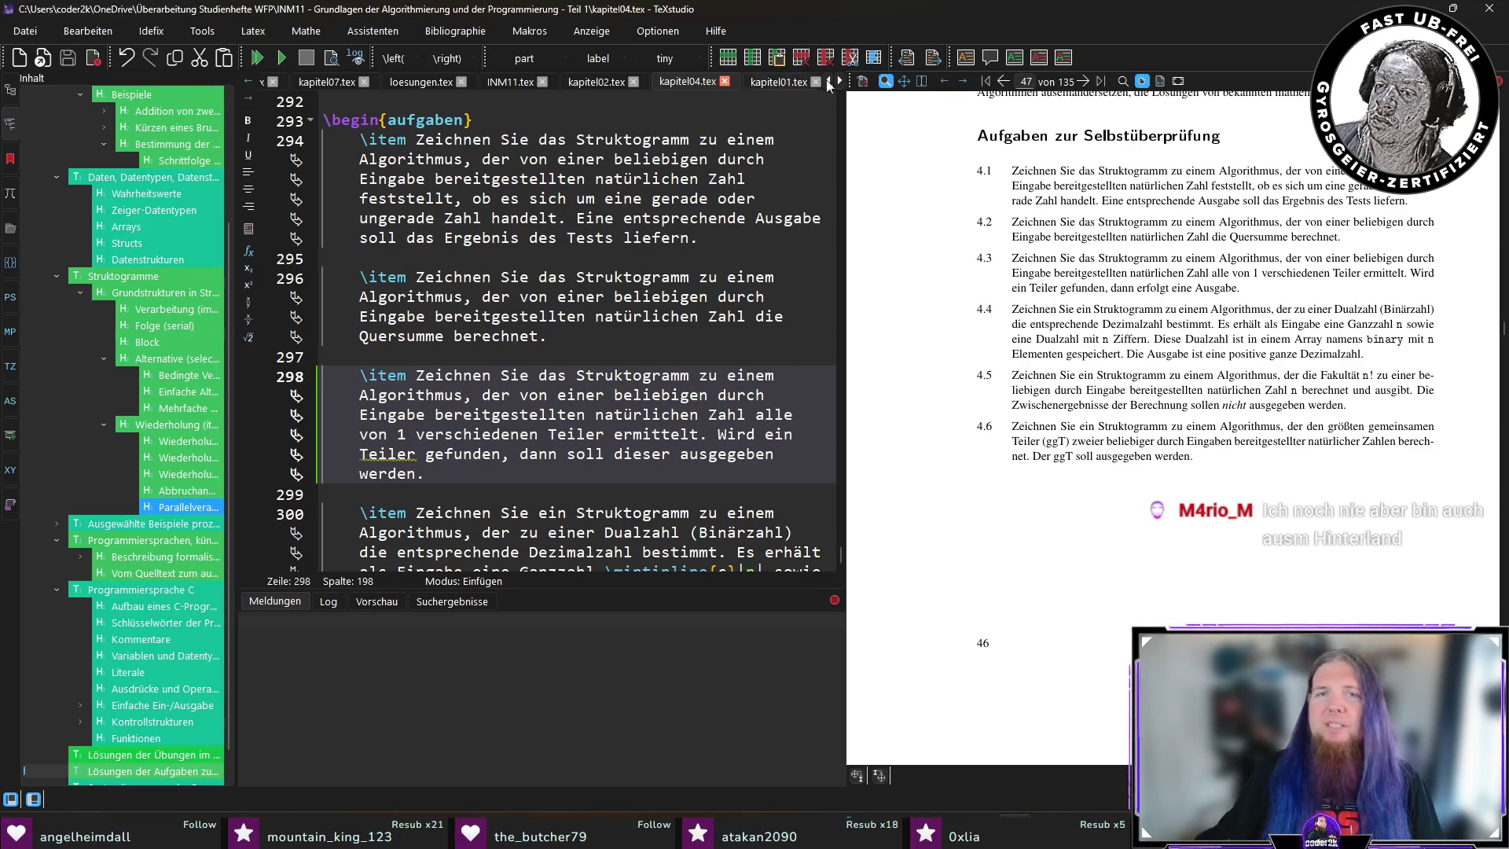
click(710, 481)
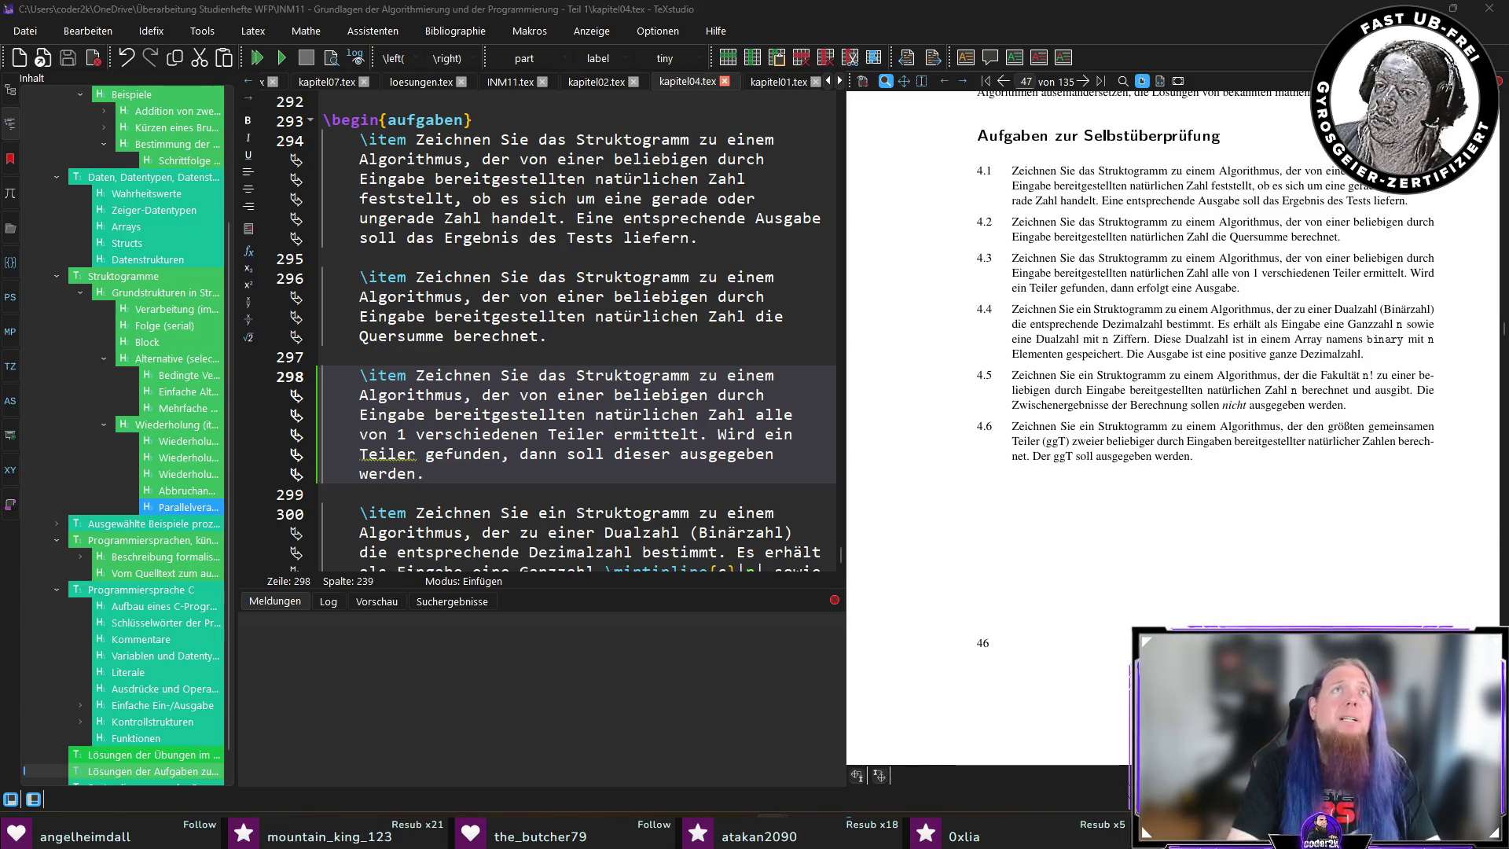
key(alt+Tab)
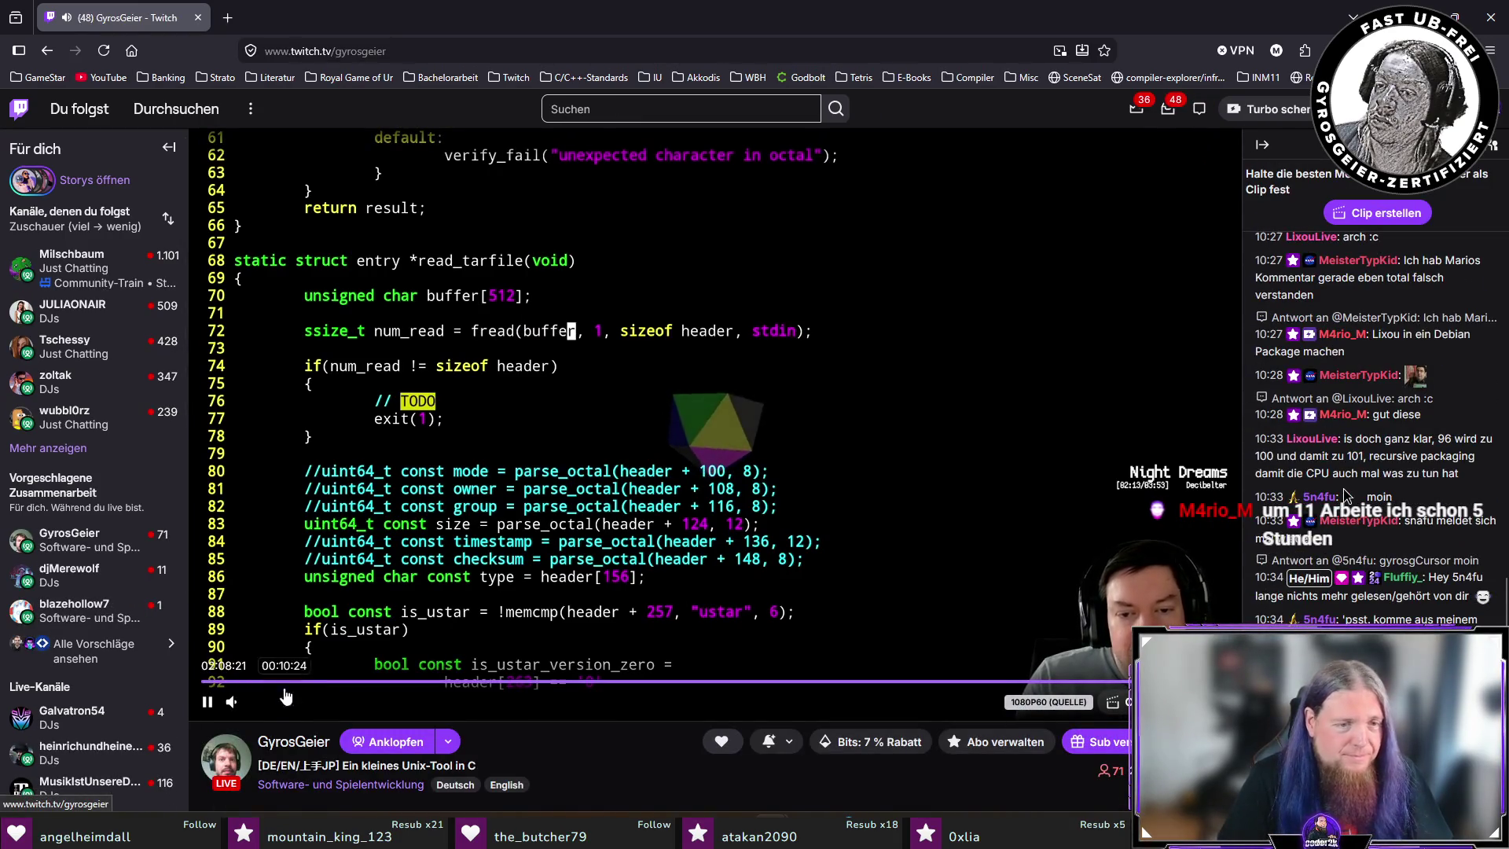
Lower the Twitch stream volume to 7 % and then mute it.
mouse_move(259, 702)
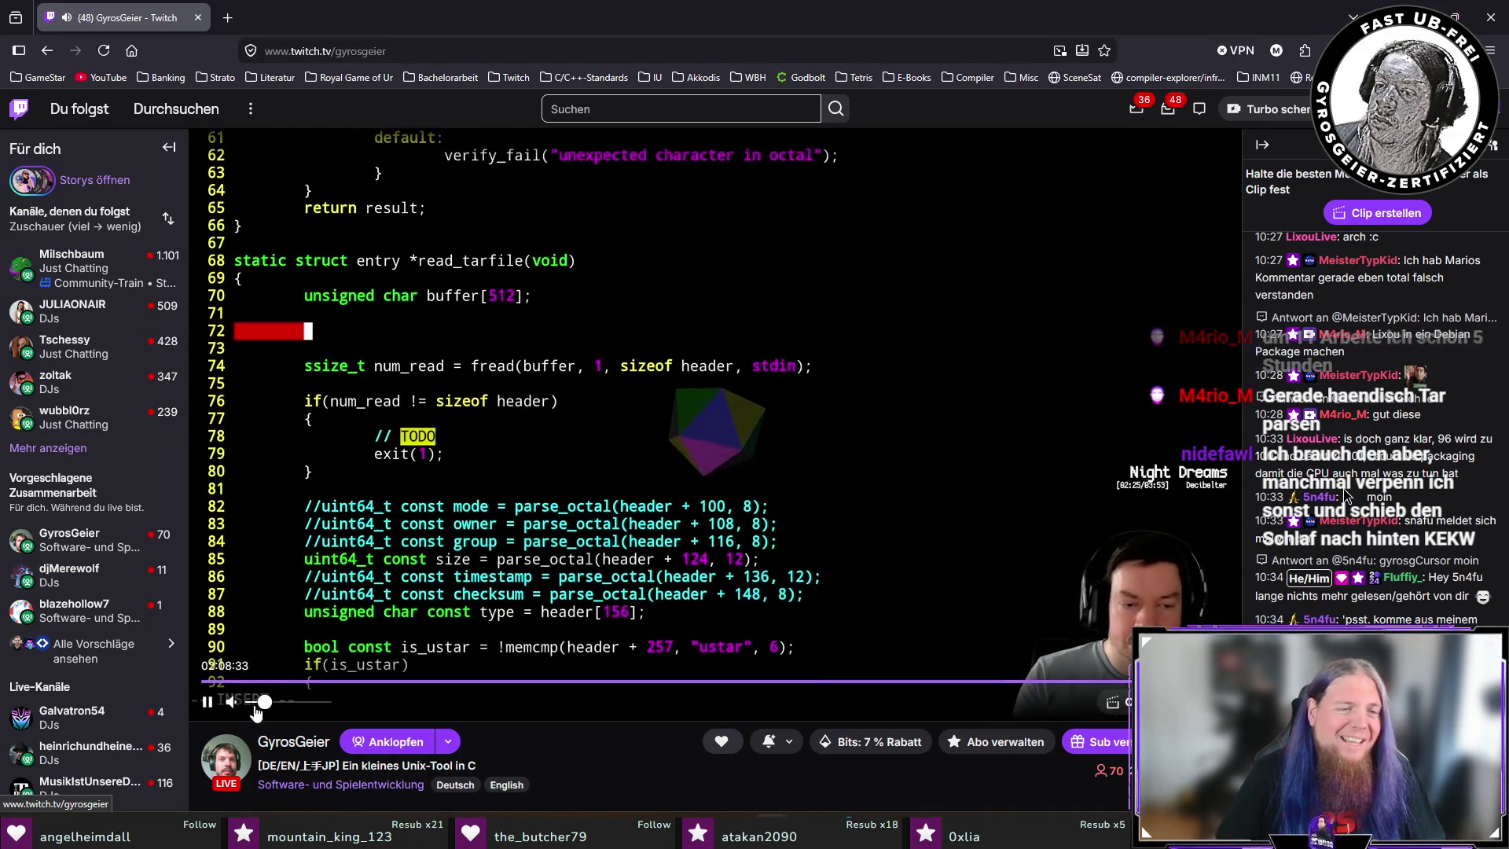
click(257, 705)
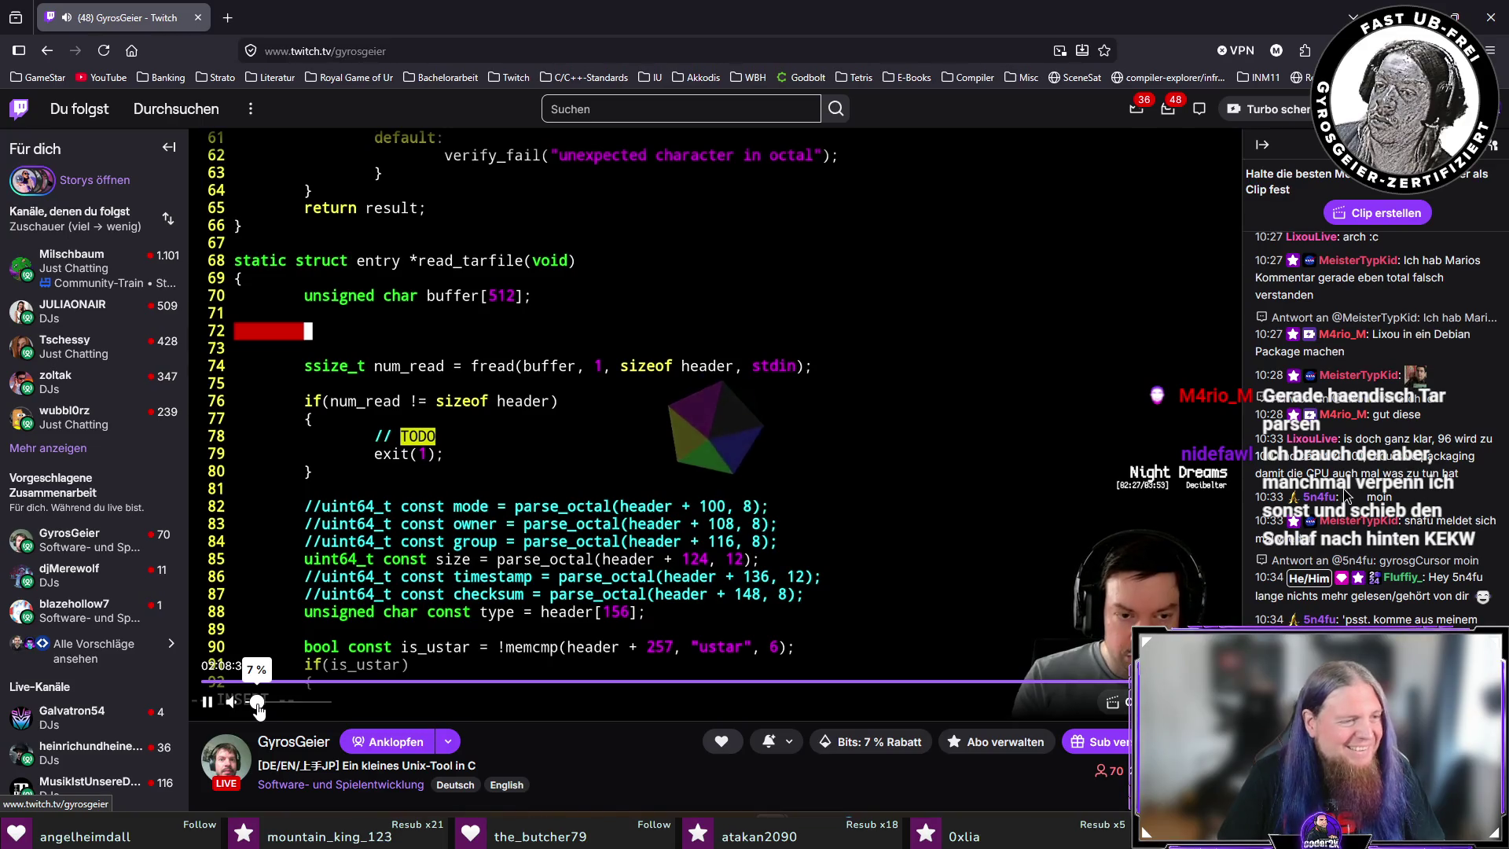
click(233, 704)
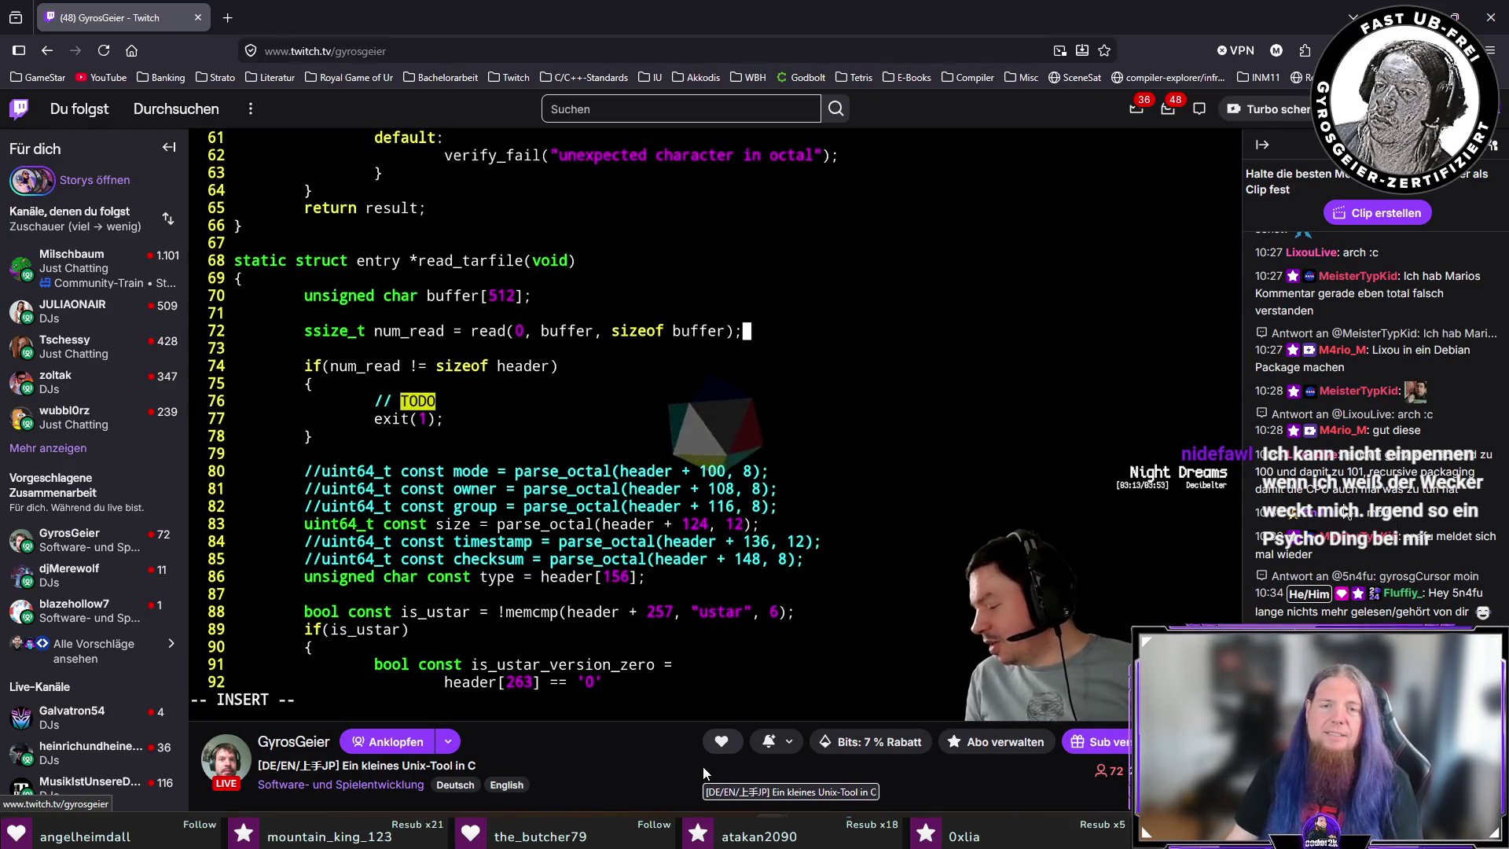
Unmute the Twitch stream by setting its volume slider to 7 %.
click(258, 702)
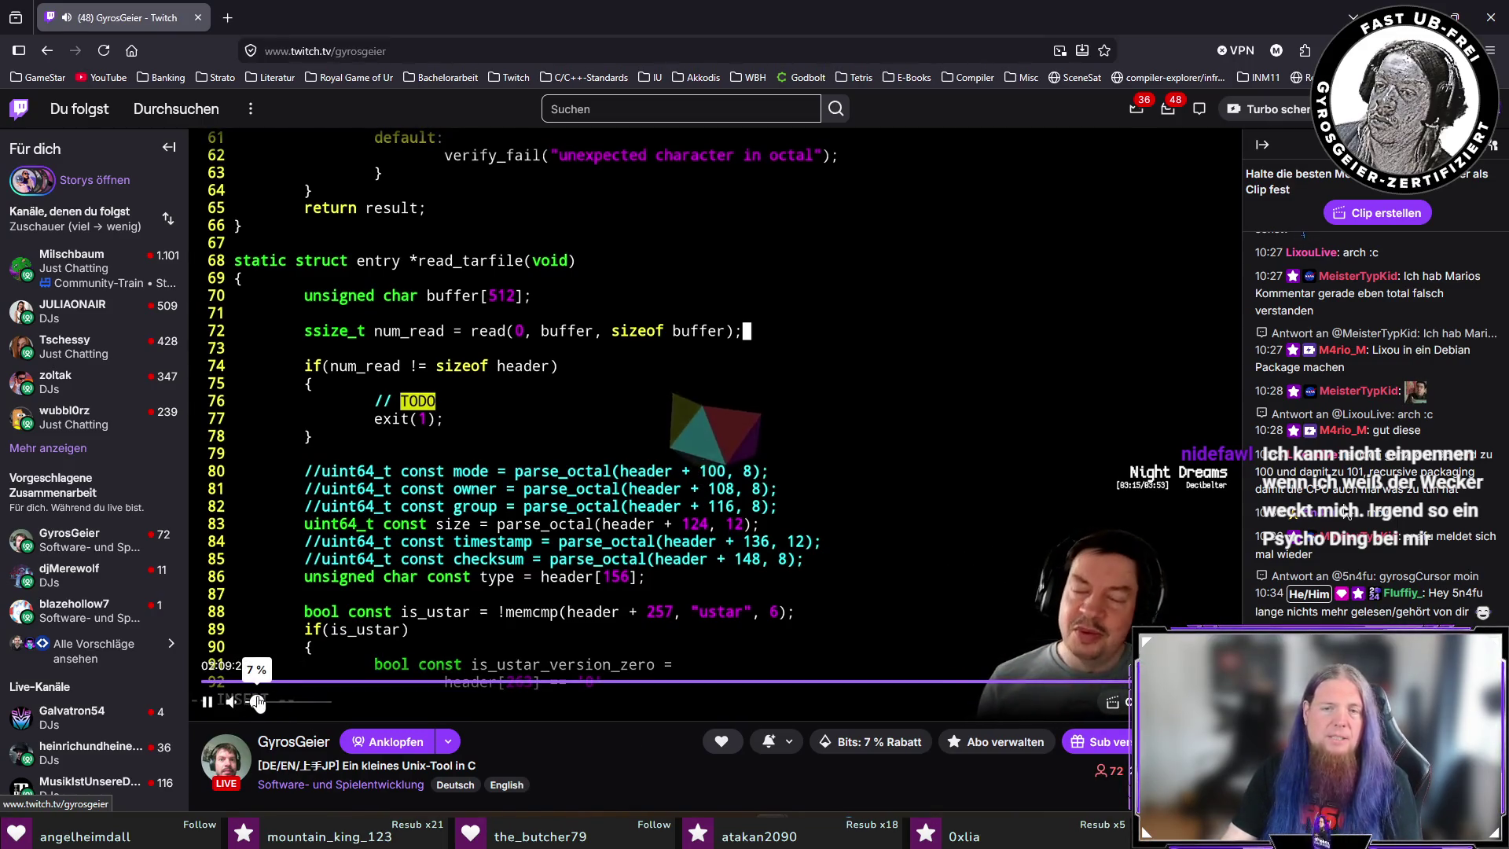